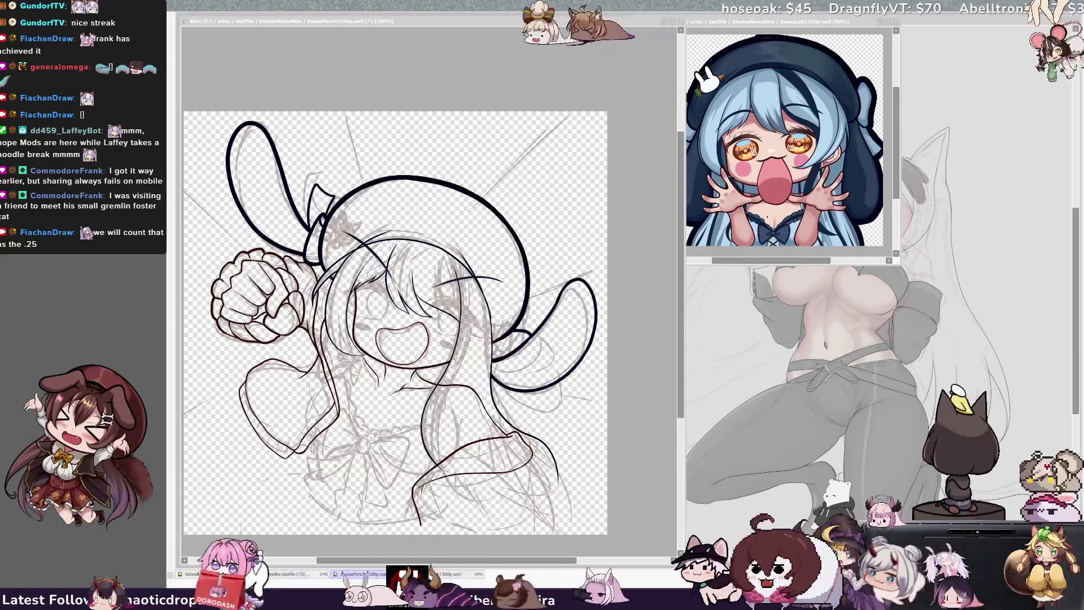
Tilt the canvas view about 23° counterclockwise, then mirror-check it twice, ending unmirrored
left_click(179, 303)
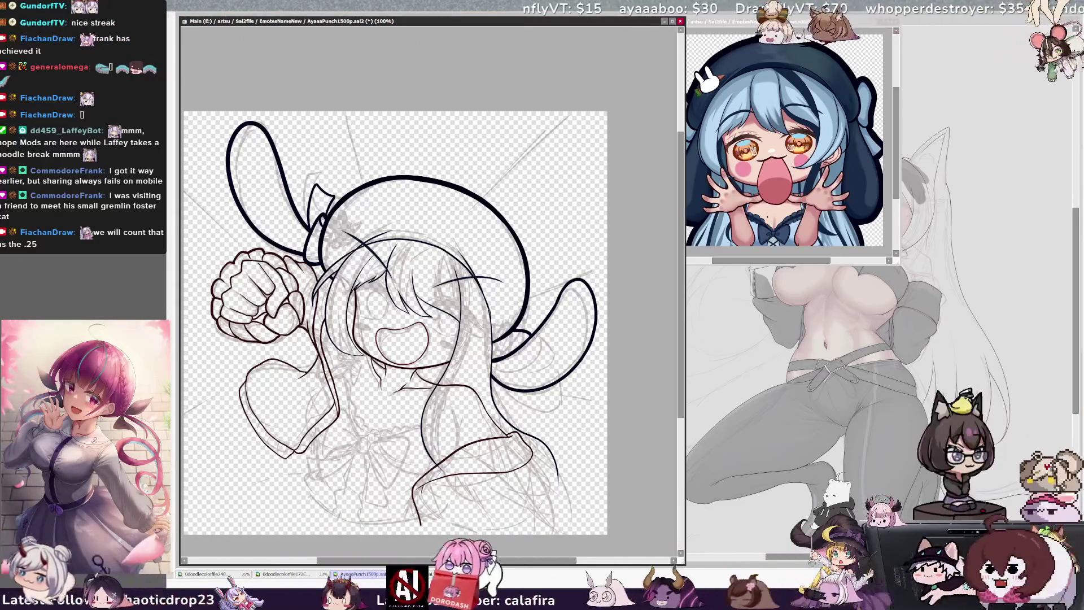
key("Delete")
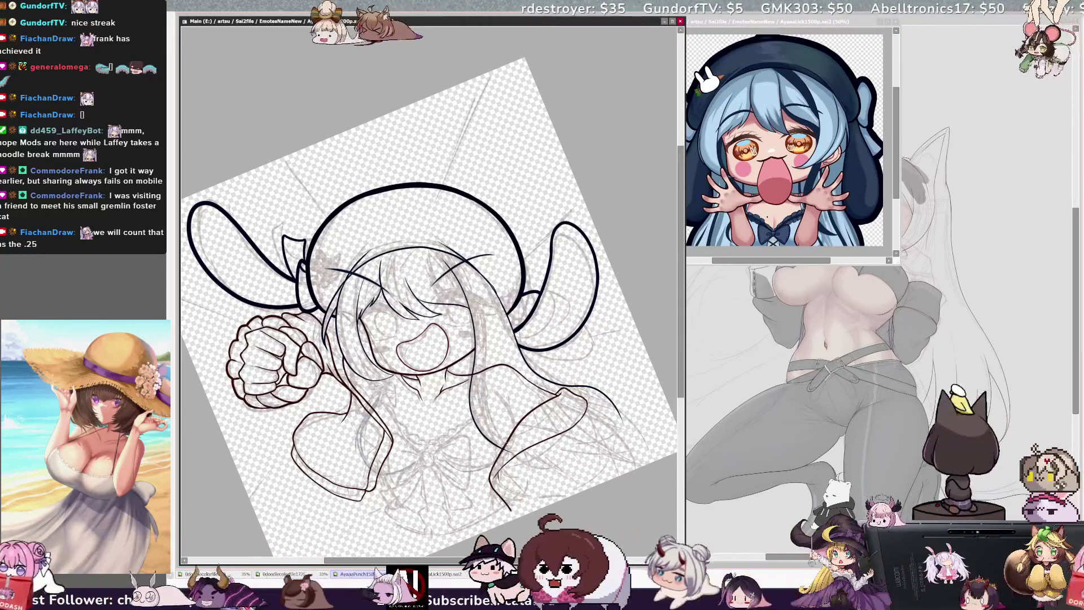
key("h")
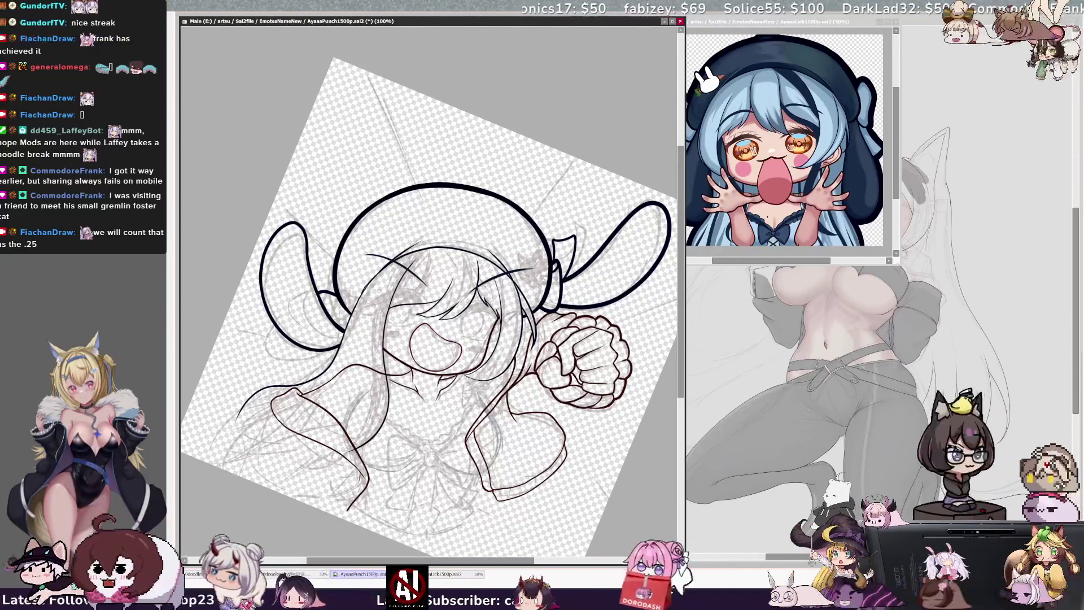
key("h")
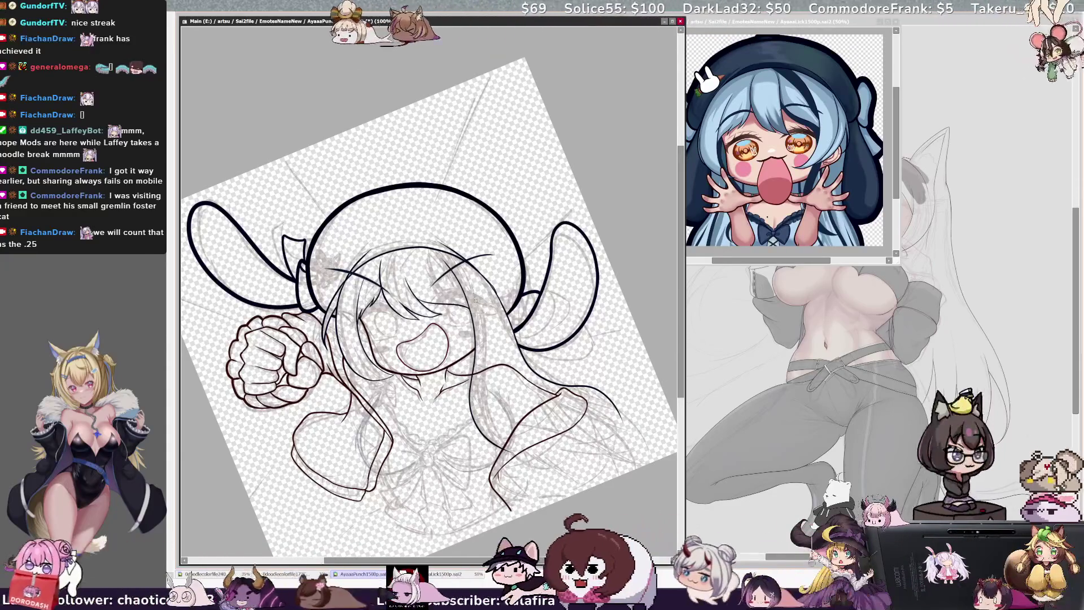
key("h")
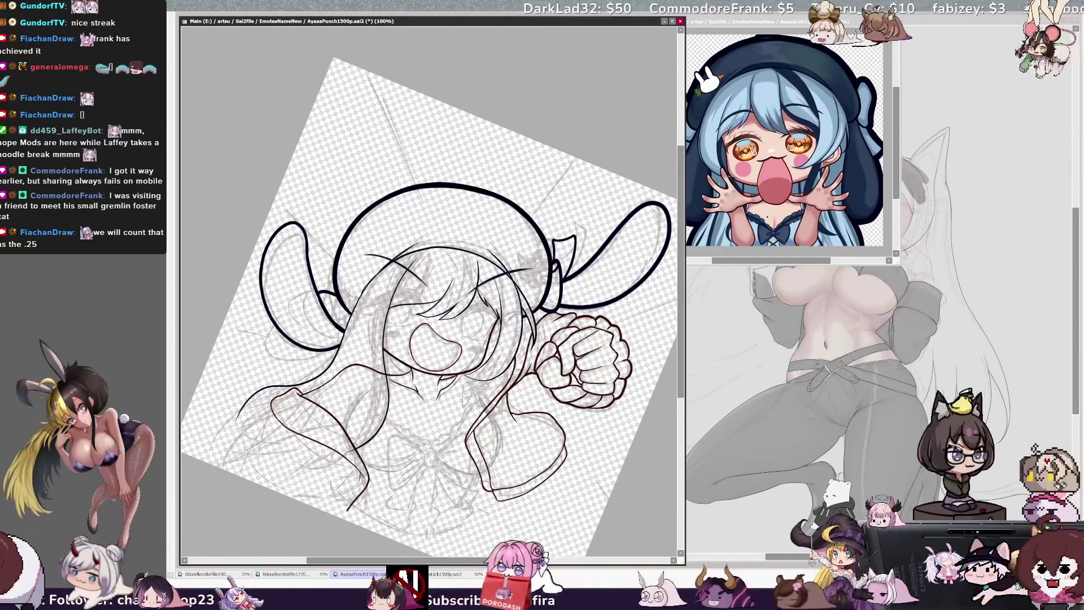
key("h")
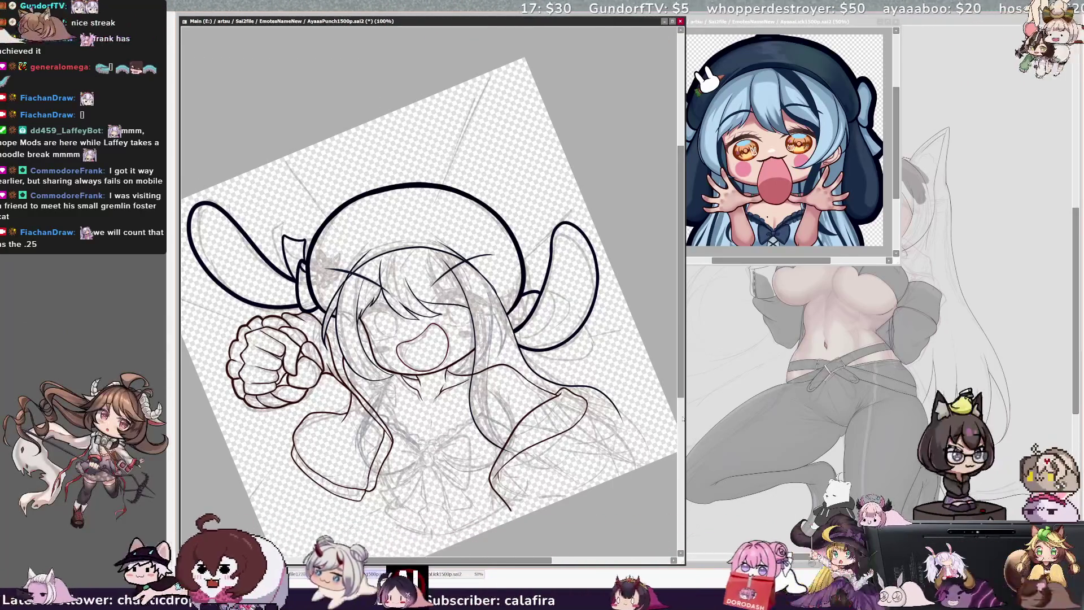
Pan down and reset the canvas rotation so the view is straight again
scroll(430, 282, "down", 2)
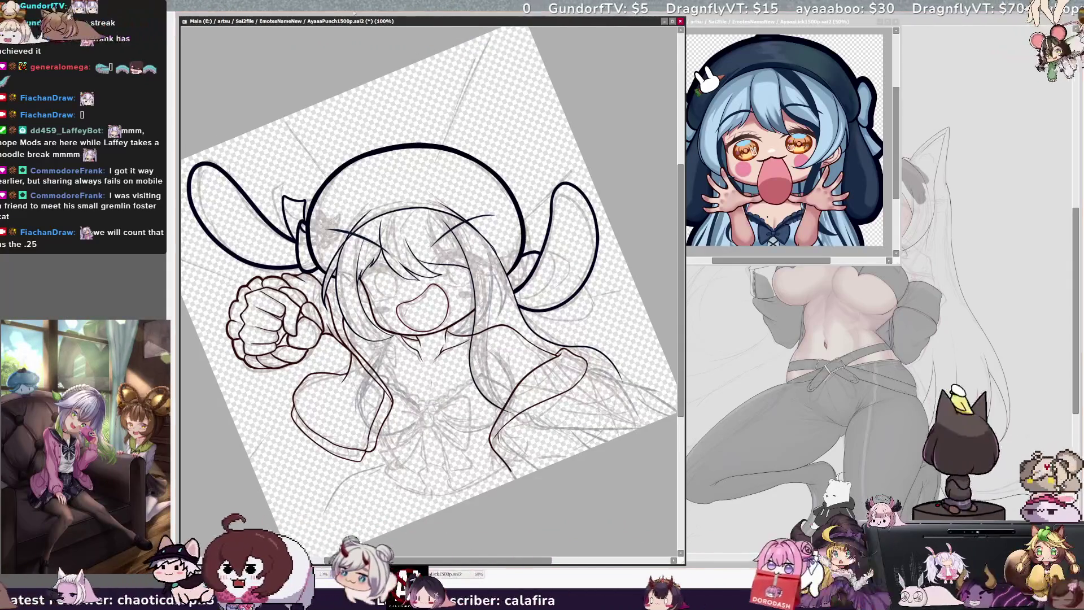
key("Home")
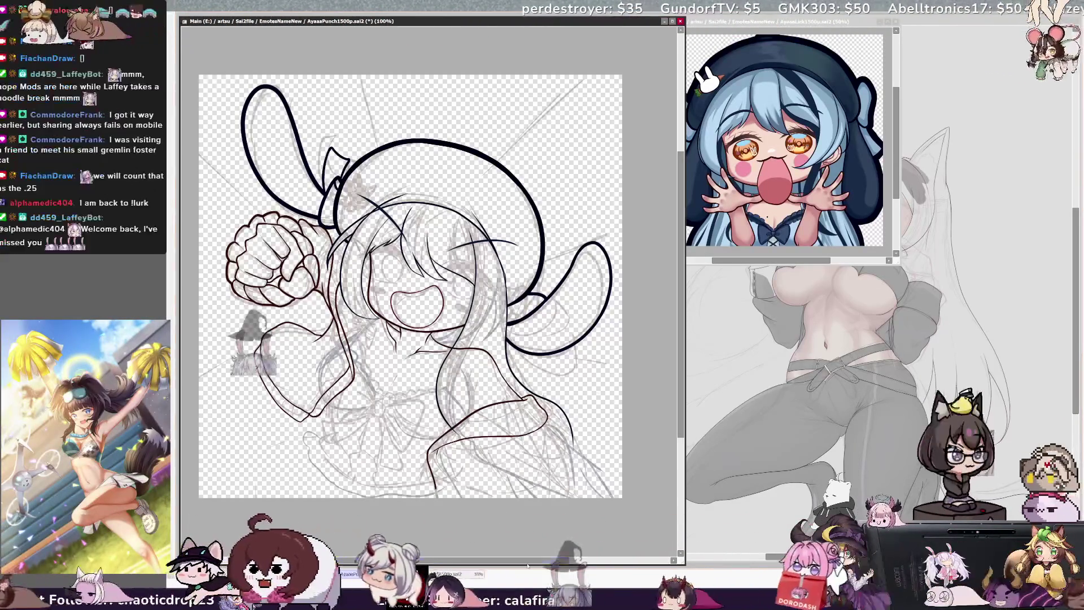
Nudge the view right, refocus the canvas window, and mirror it horizontally
mouse_move(410, 287)
left_mouse_down()
mouse_move(447, 287)
mouse_move(429, 286)
left_mouse_up()
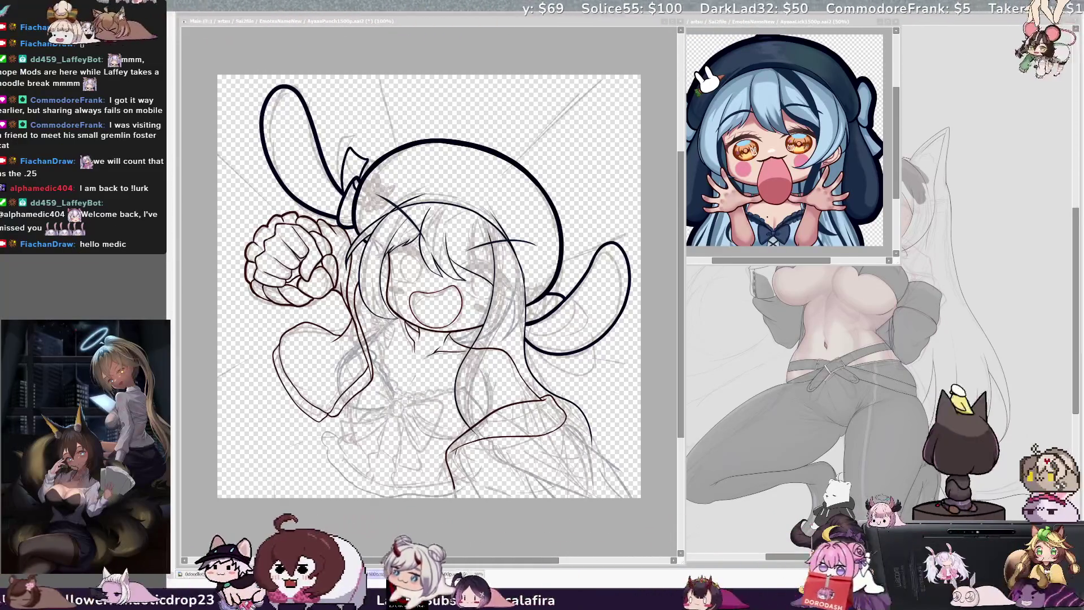
key("alt+Tab")
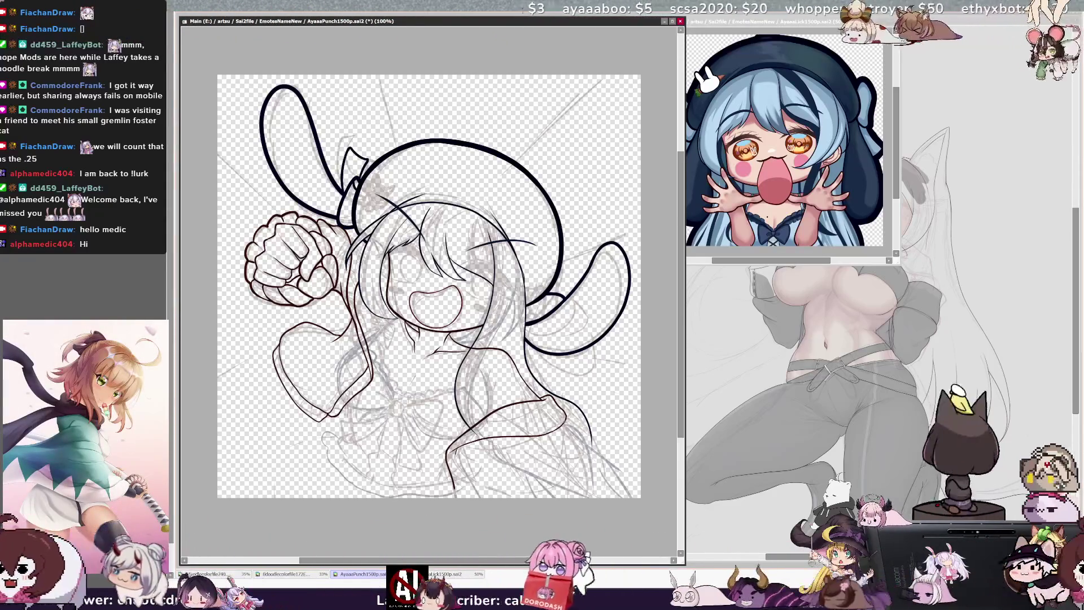
key("h")
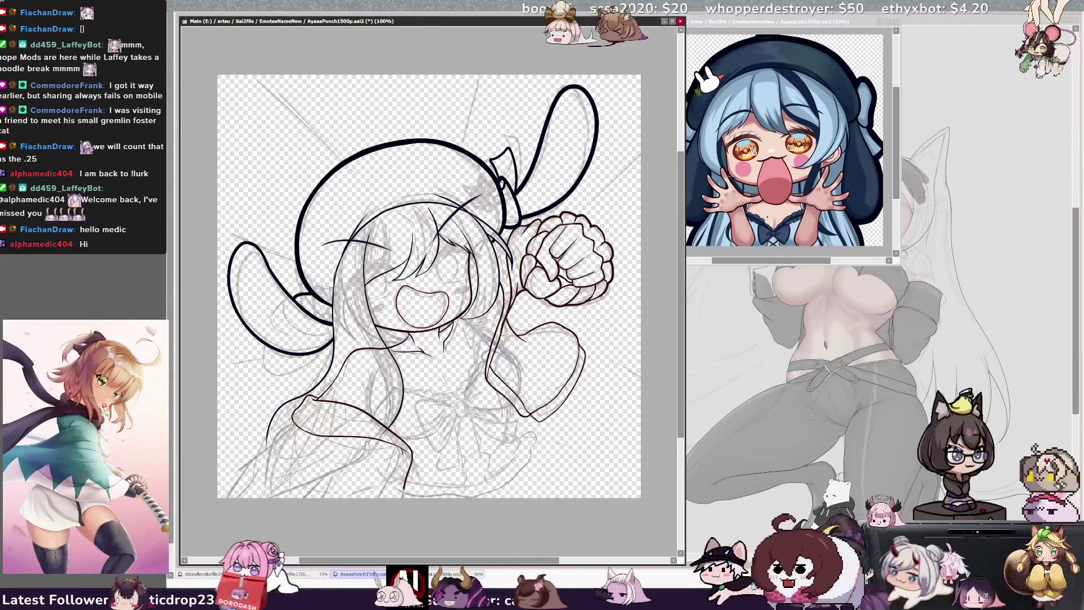
Ink the right-side long hair outline down toward the canvas bottom, toggling the mirrored view
left_click_drag(278, 441, 244, 485)
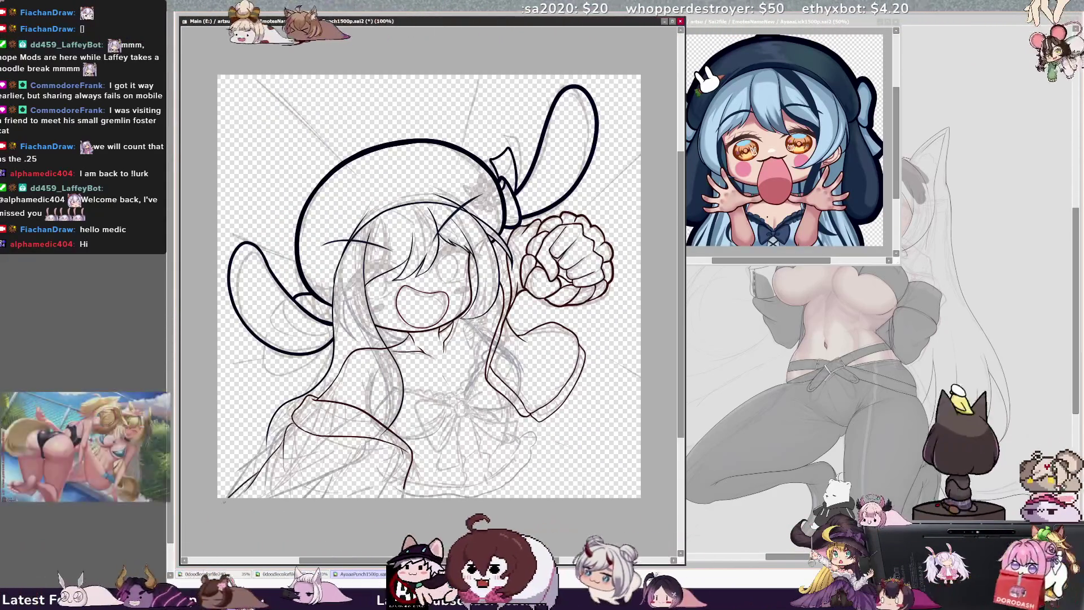
key("h")
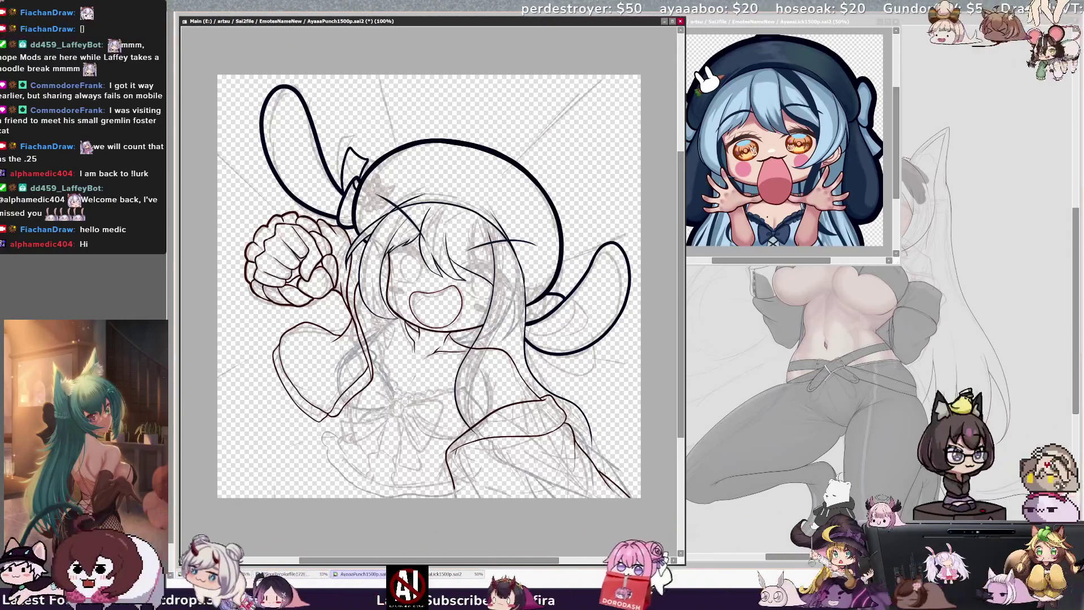
key("h")
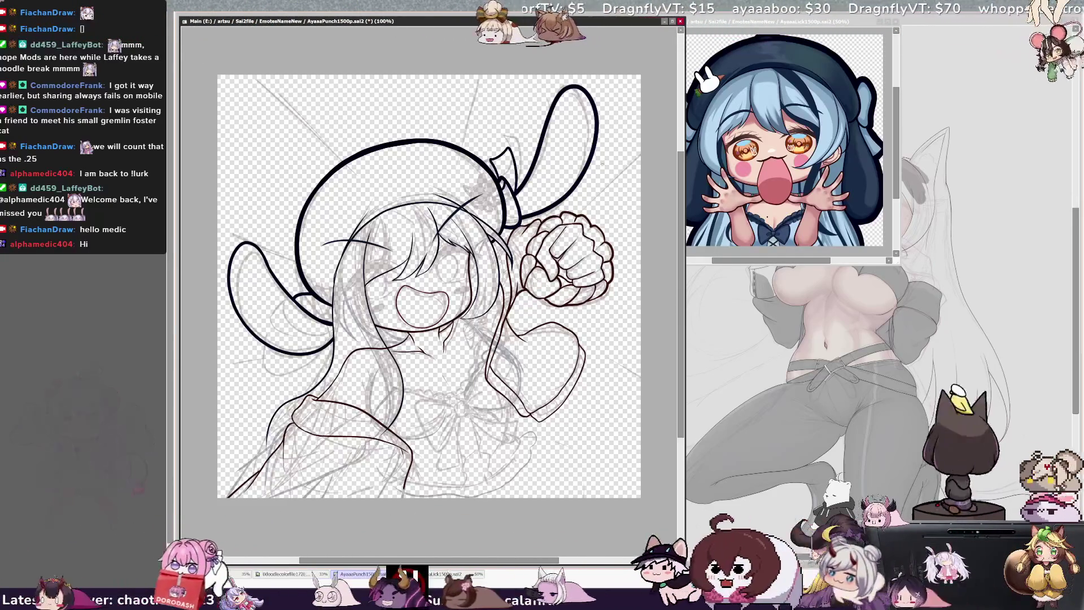
In the unmirrored view, ink a hair strand line over the sketch, then mirror to check
key("h")
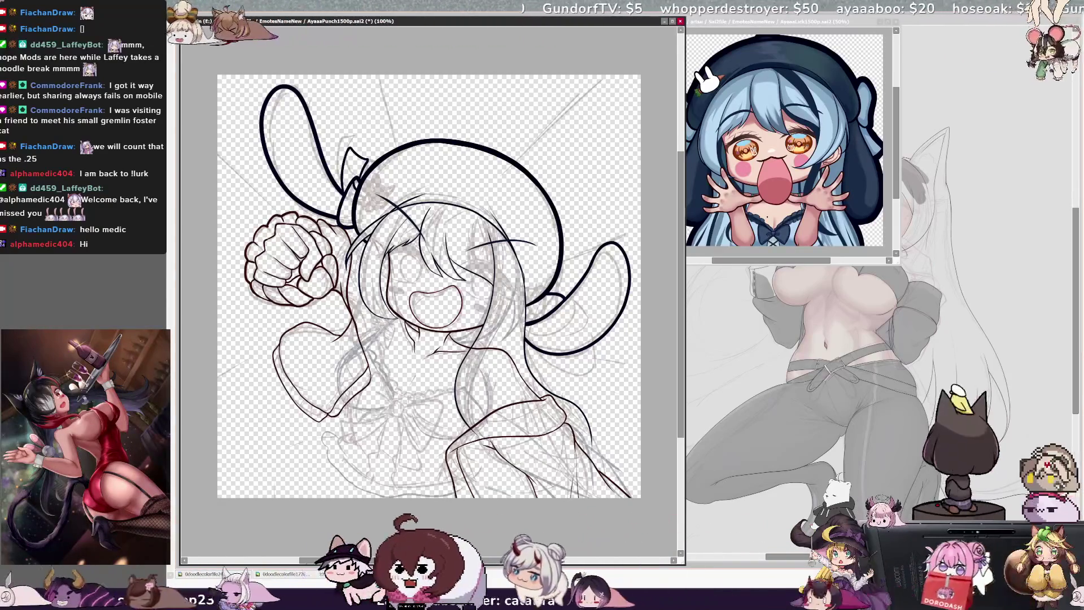
left_click_drag(374, 377, 360, 273)
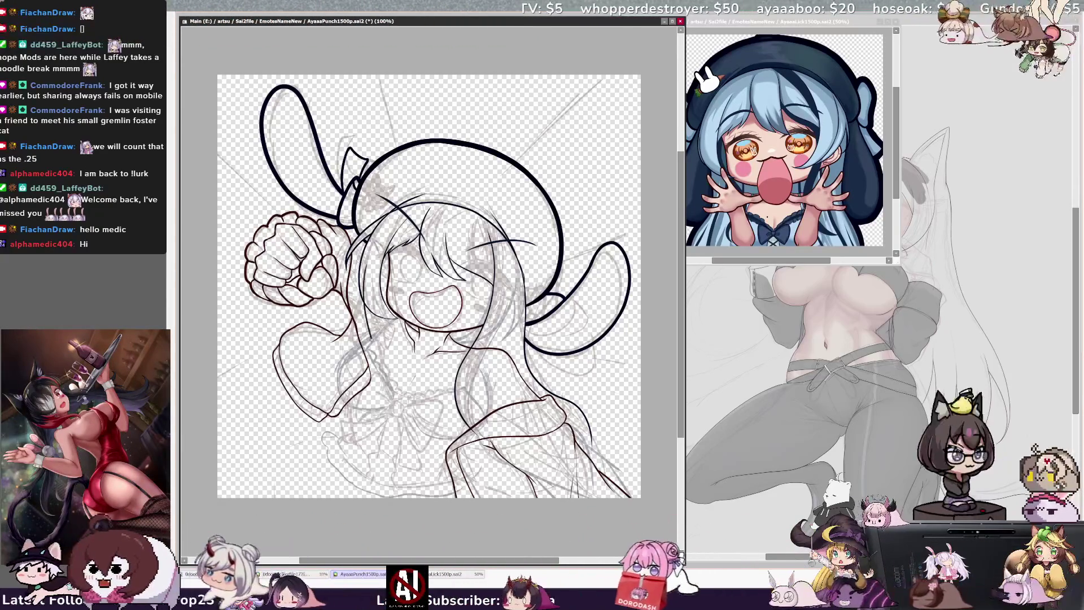
key("h")
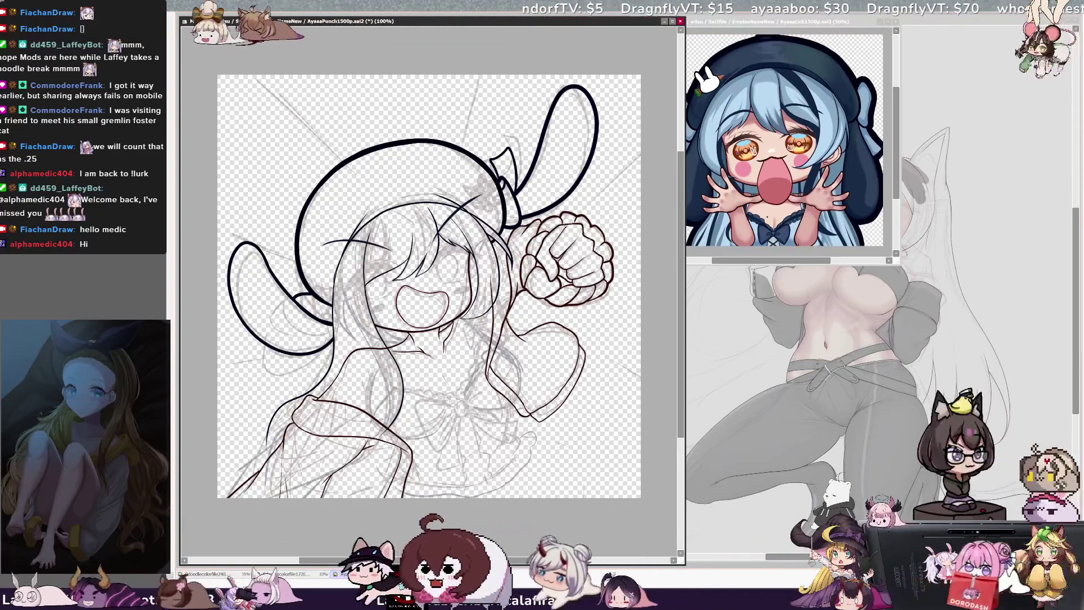
Erase a small stray bit of the hair lineart and unmirror the view
left_click_drag(489, 274, 490, 305)
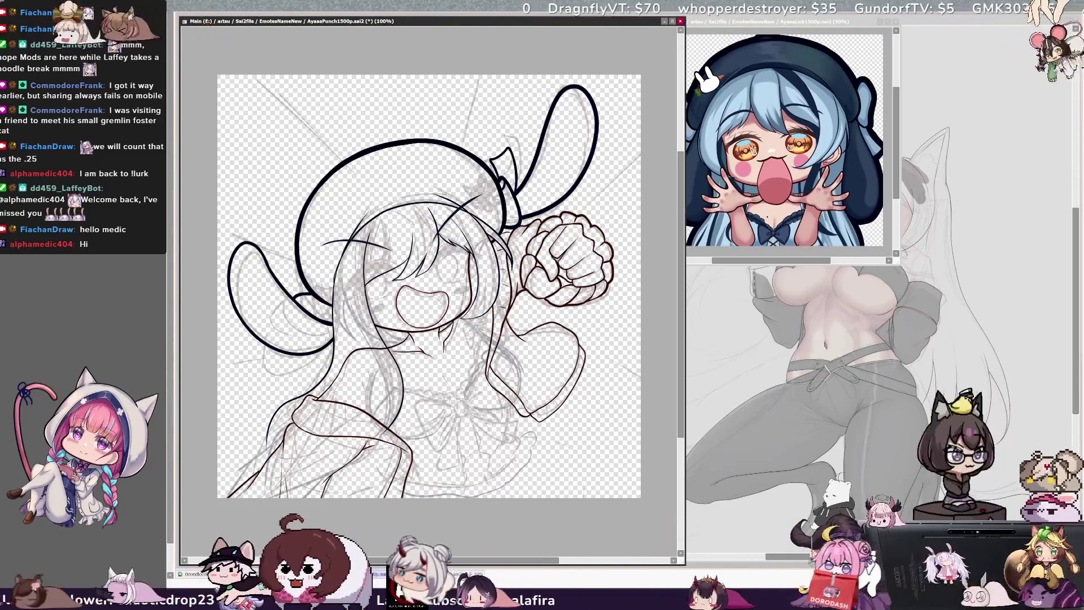
key("h")
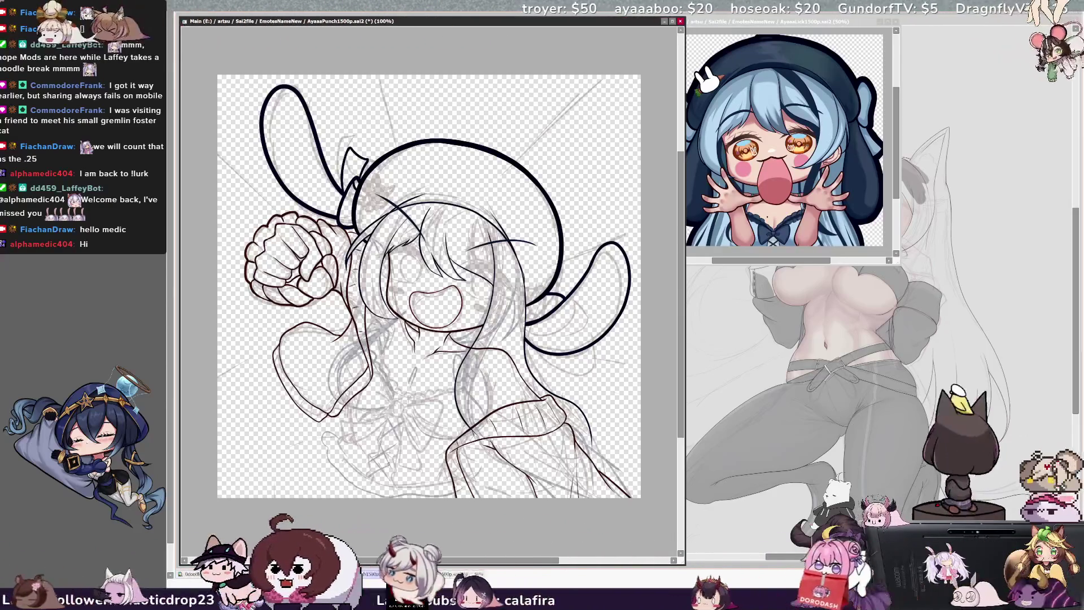
Zoom the drawing to 150% and drag the finished emote reference out of the side pane
left_click_drag(474, 559, 468, 559)
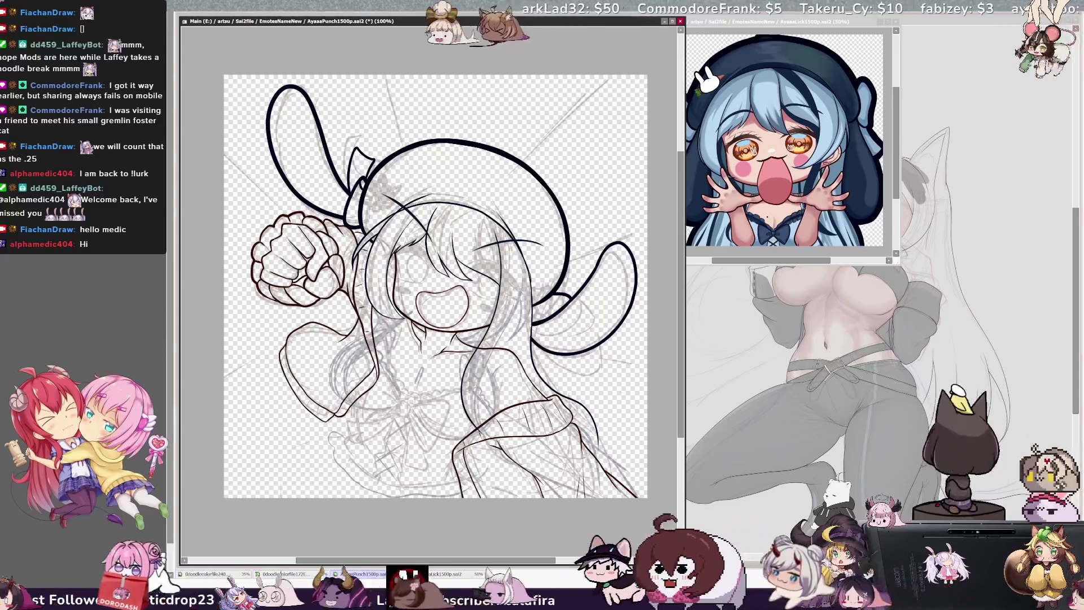
key("ctrl+plus")
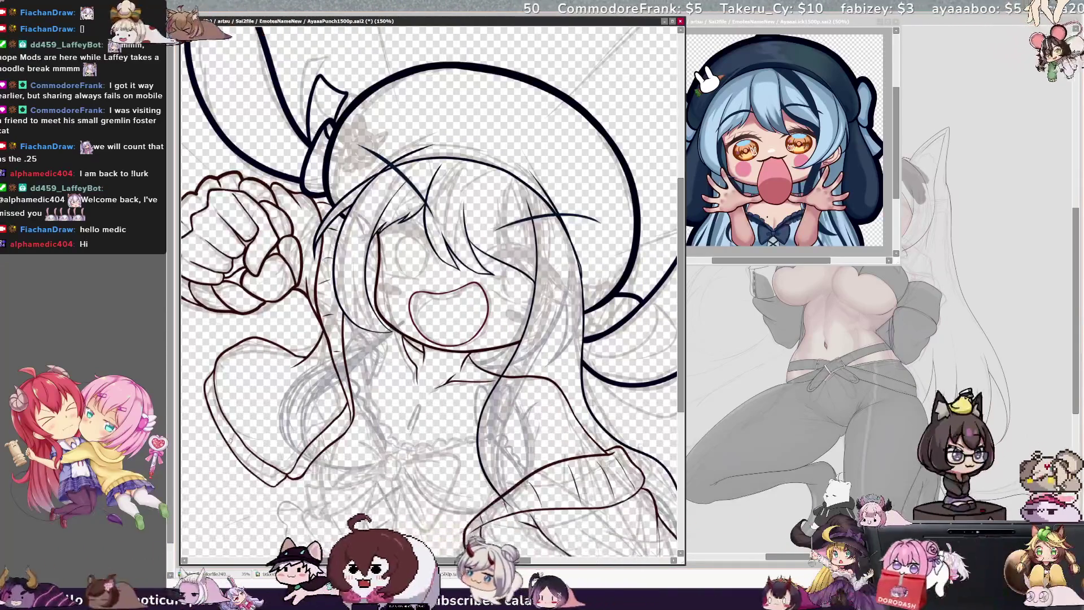
mouse_move(868, 20)
left_mouse_down()
mouse_move(569, 27)
mouse_move(590, 25)
left_mouse_up()
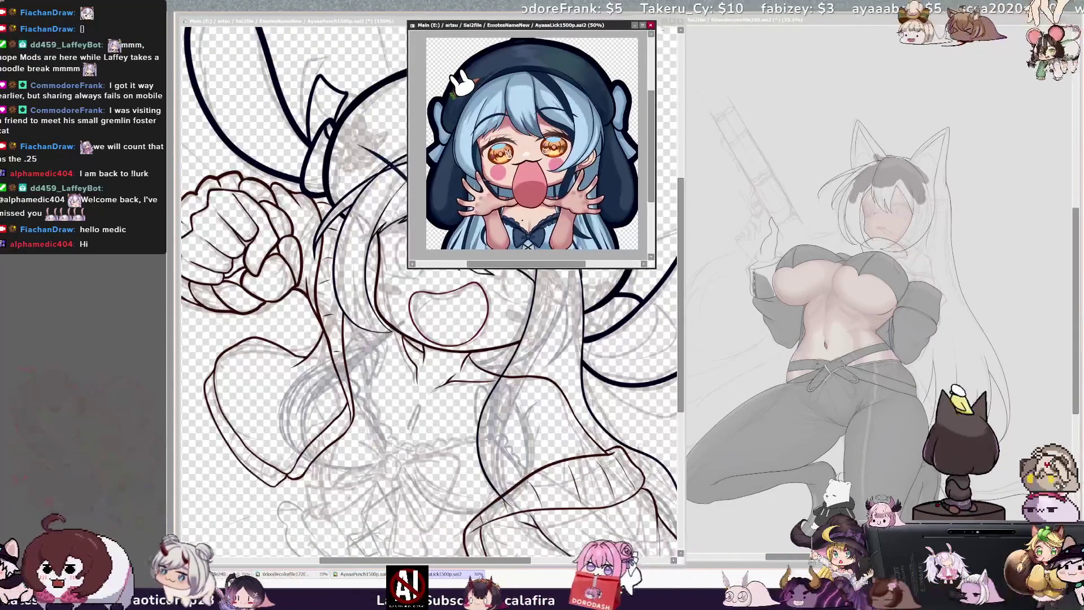
Bring the punch emote canvas forward, undo and redo the hair strokes, and mirror-check the view
left_click(680, 206)
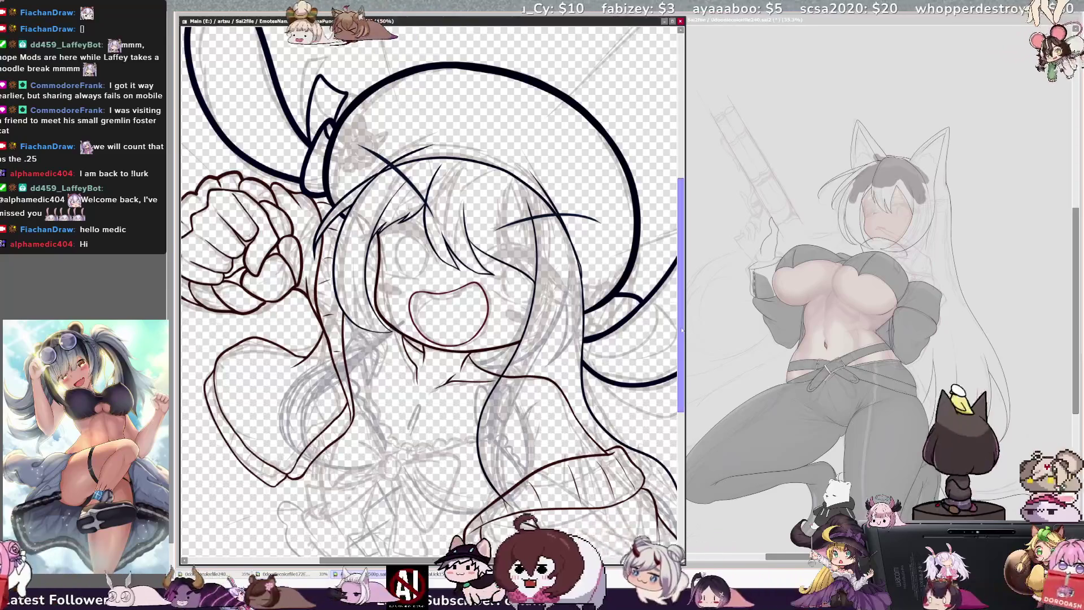
key("ctrl+z")
key("ctrl+y")
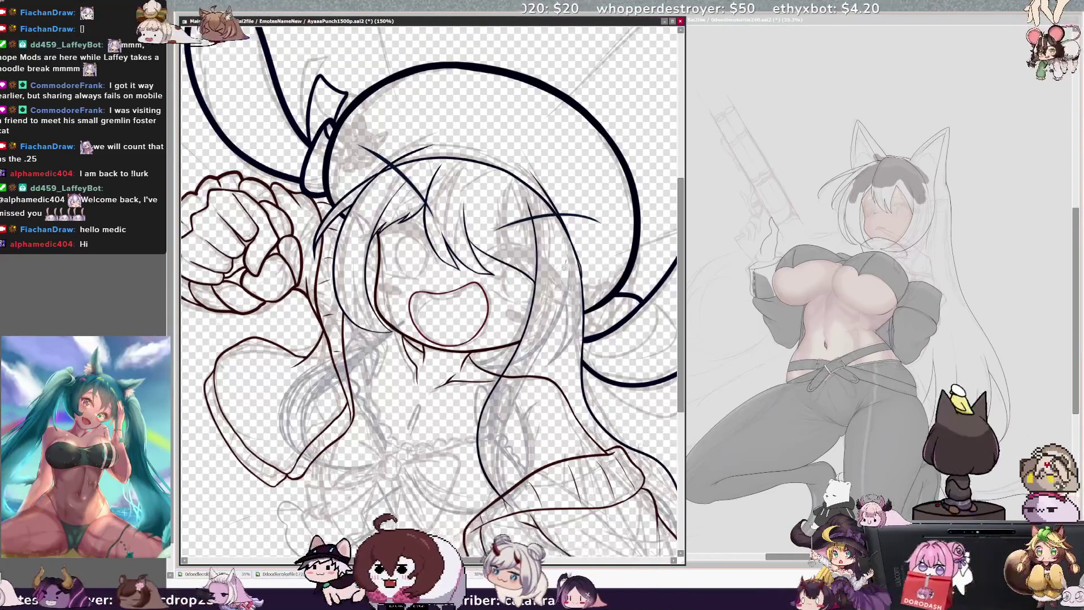
key("h")
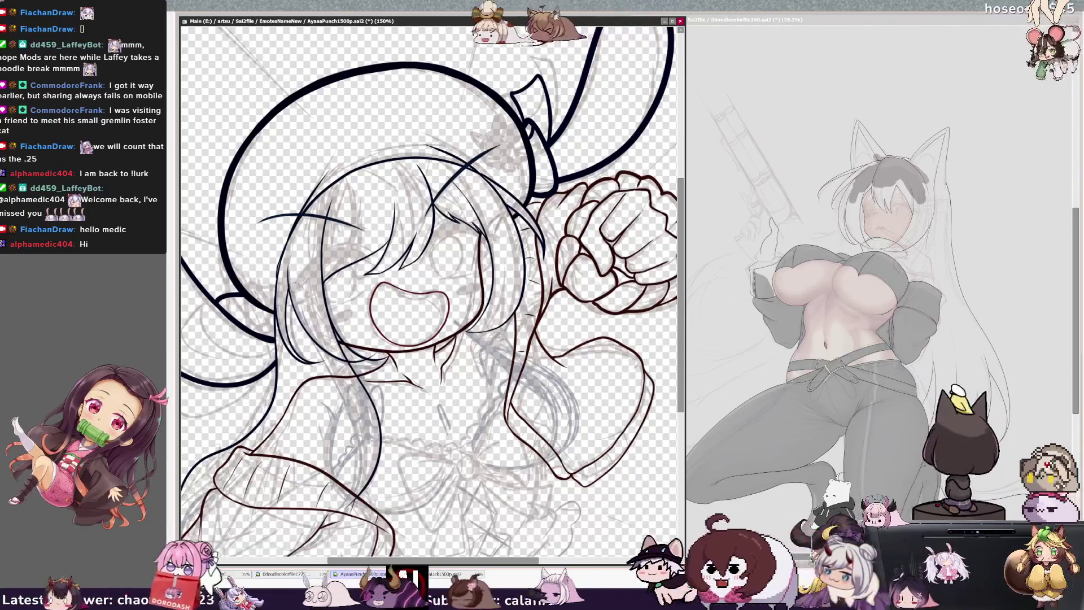
key("h")
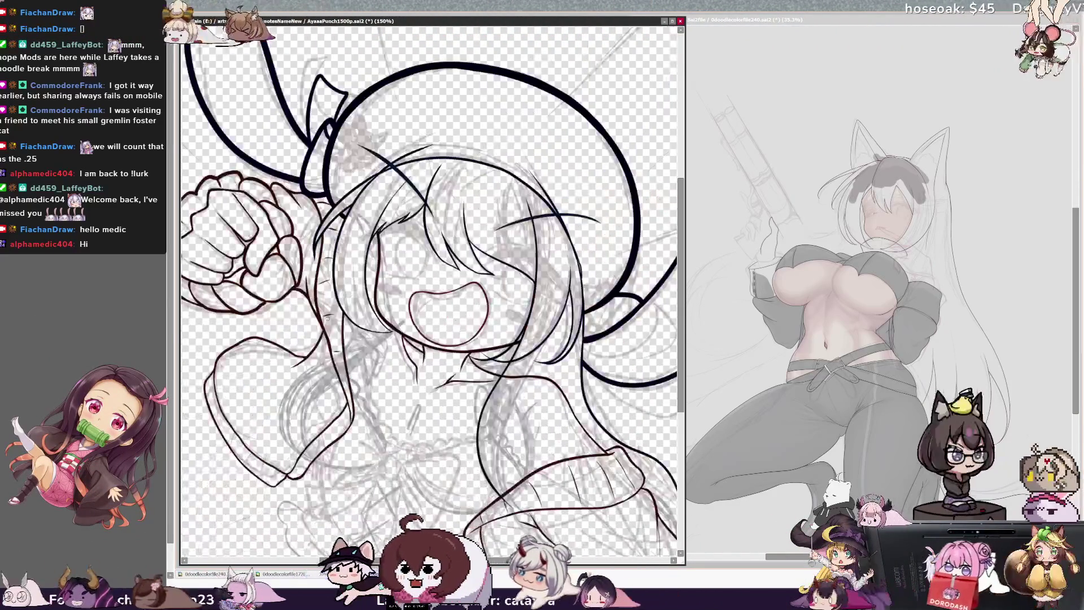
Ink the face-framing hair strands, mirroring the view to check proportions
key("h")
key("h")
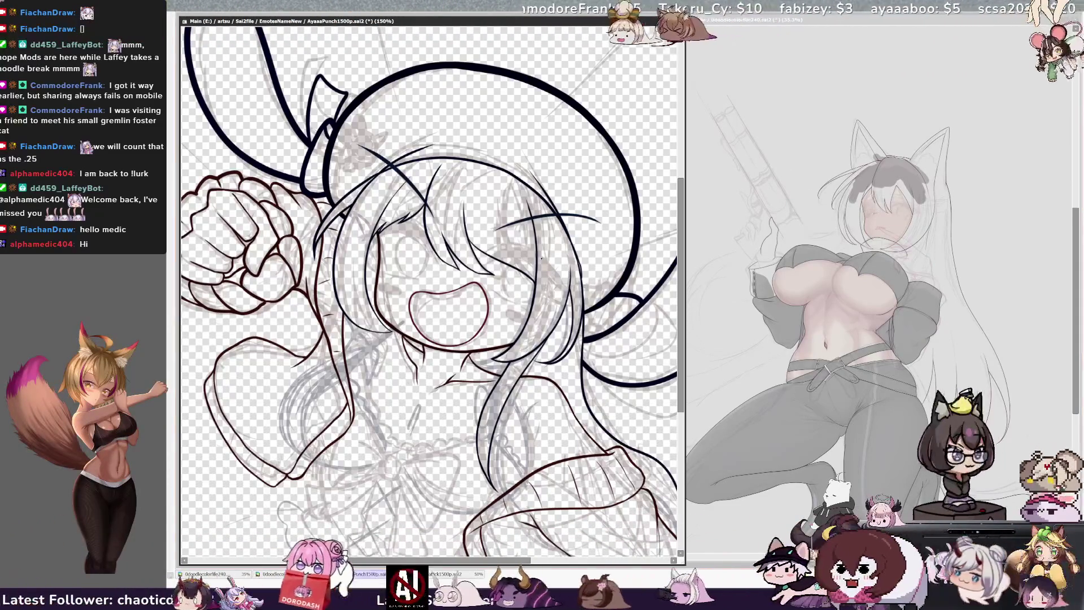
key("h")
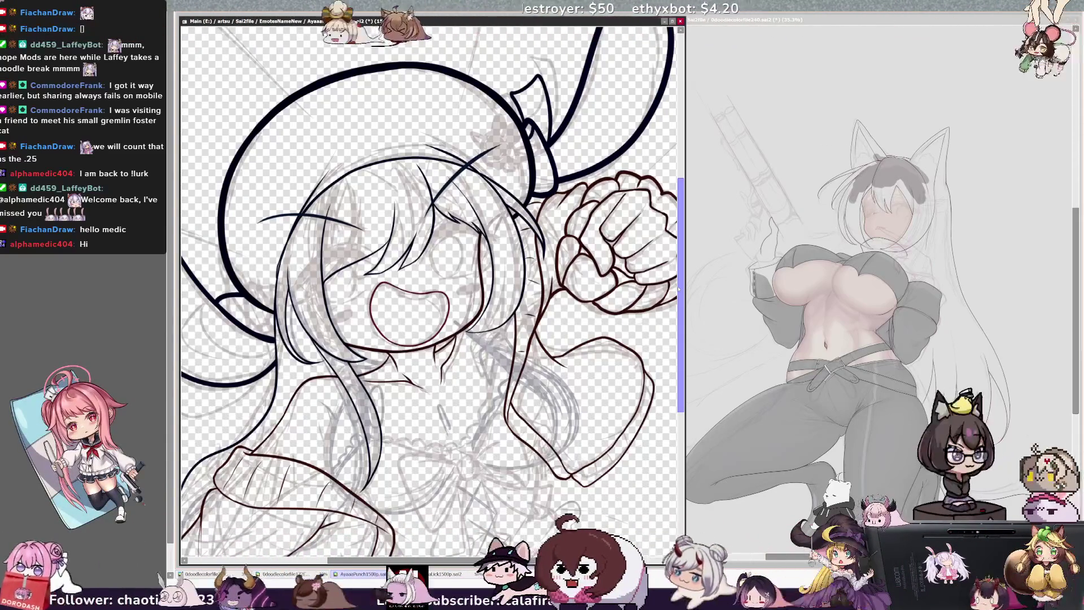
scroll(679, 287, "down", 2)
key("h")
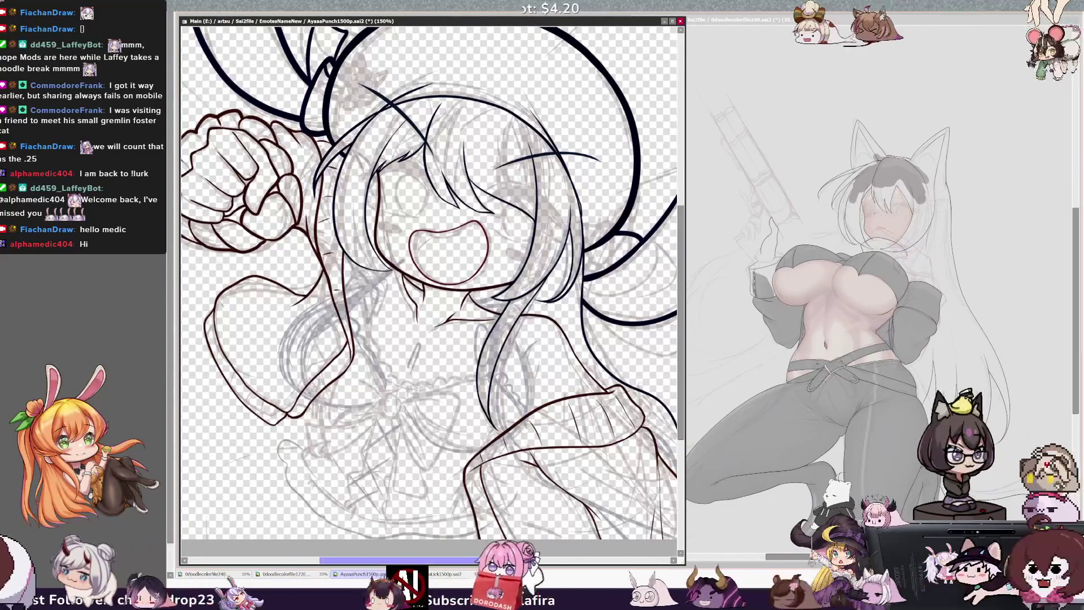
Ink the long side hair strands down to the shoulders, then zoom out and back to 100%
left_click_drag(499, 561, 507, 560)
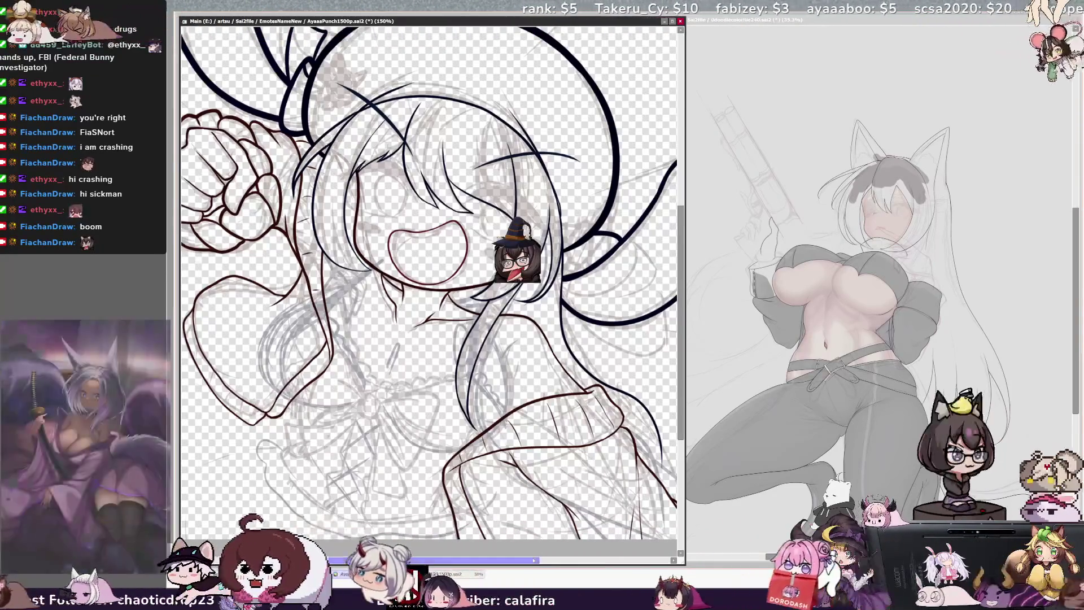
left_click_drag(443, 561, 432, 561)
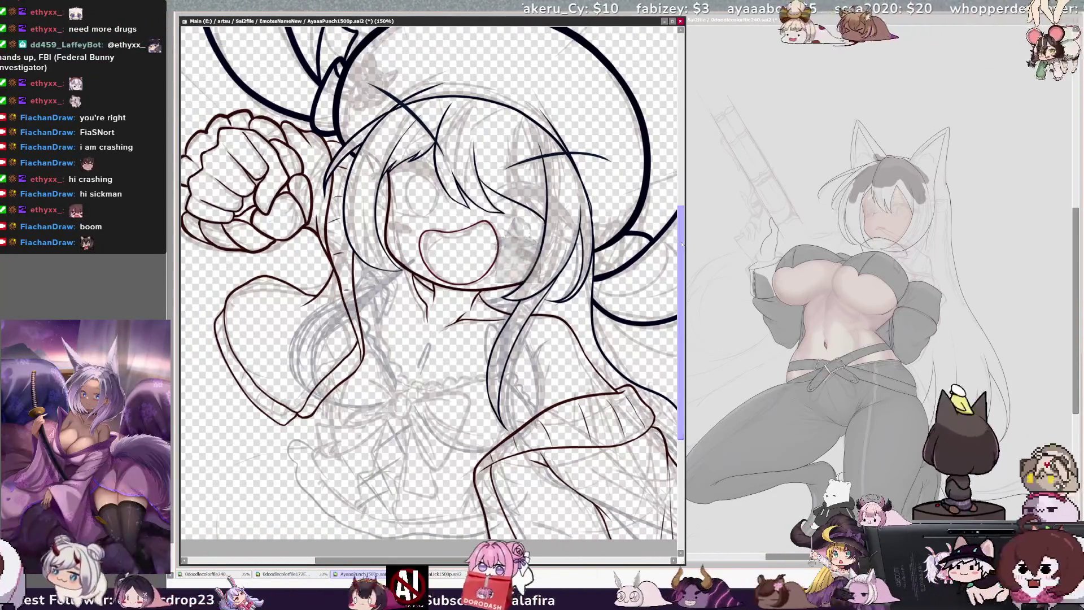
left_click_drag(682, 246, 684, 242)
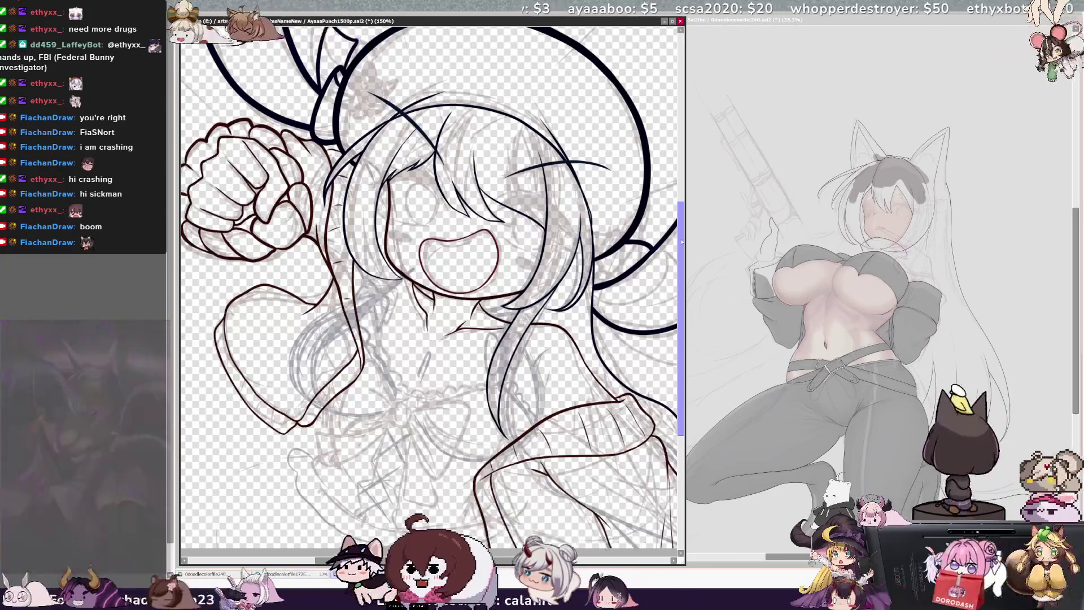
key("ctrl+minus")
key("ctrl+plus")
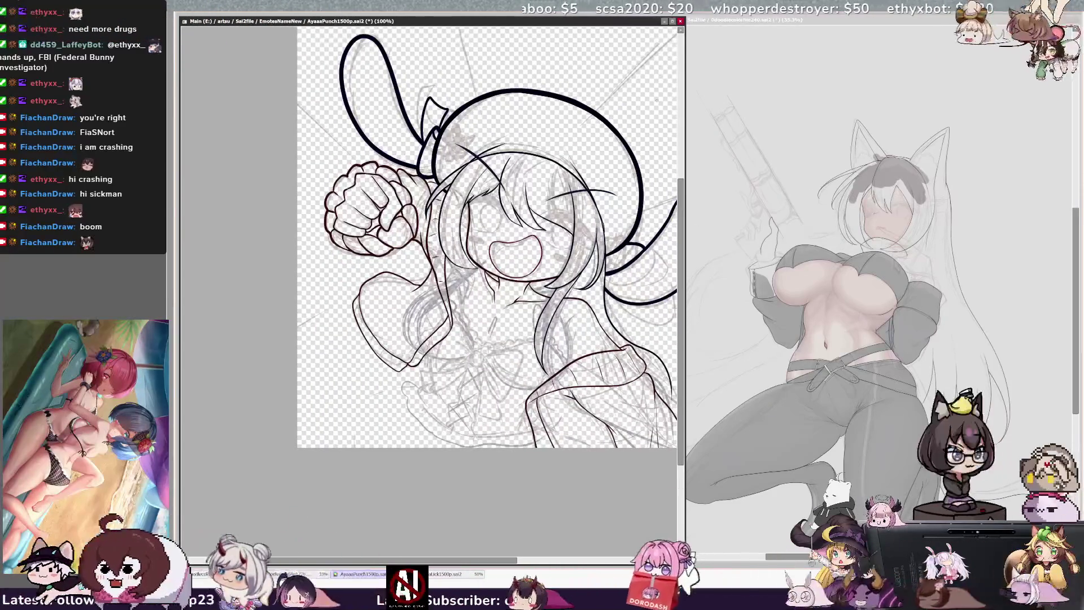
mouse_move(656, 101)
left_mouse_down()
mouse_move(622, 126)
mouse_move(556, 142)
left_mouse_up()
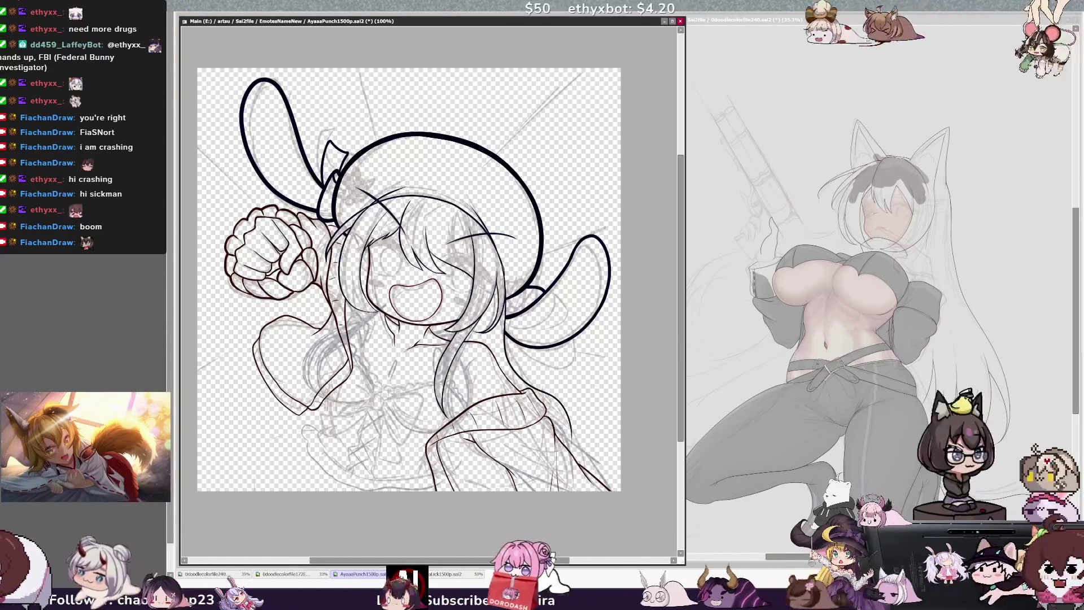
key("ctrl+z")
key("ctrl+y")
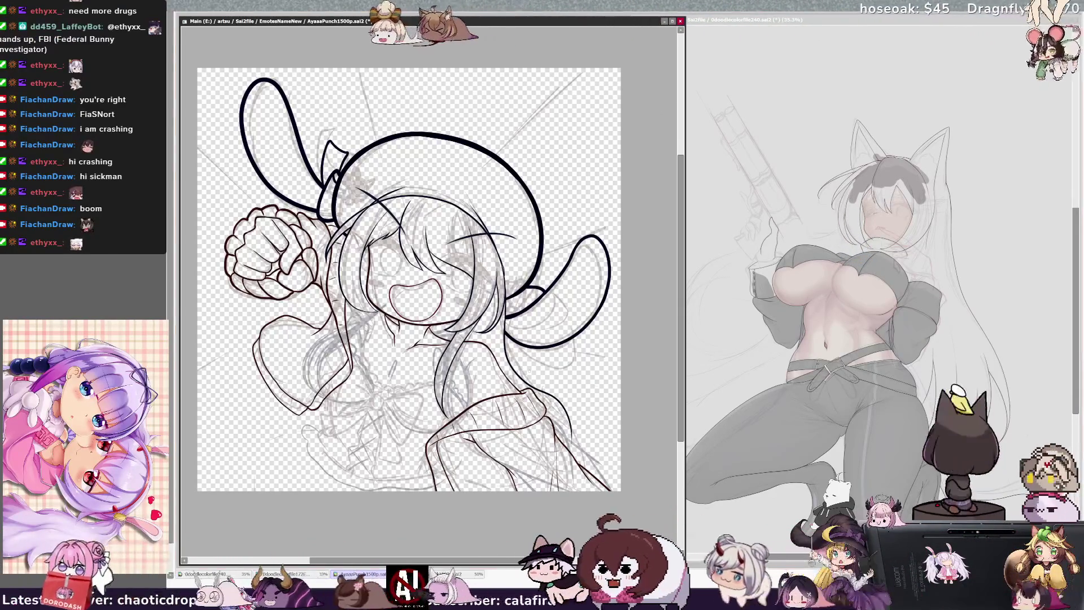
key("h")
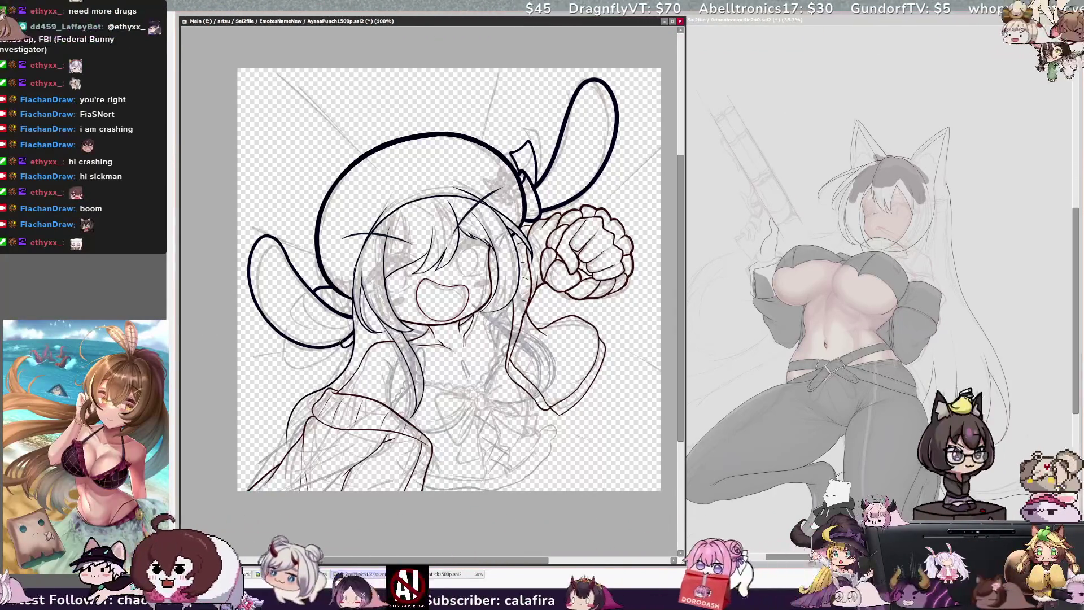
key("h")
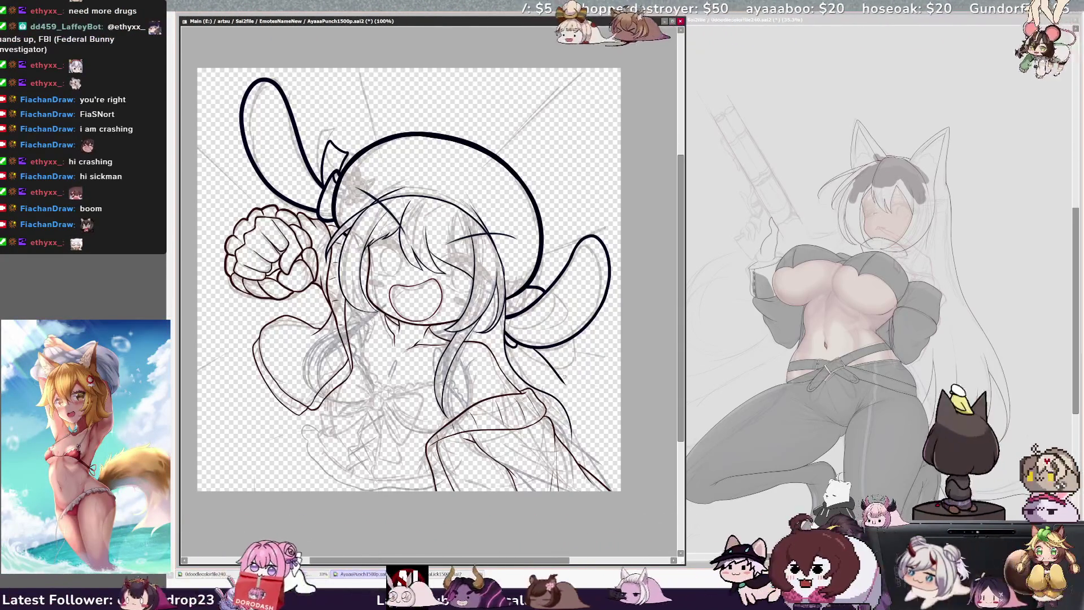
key("ctrl+z")
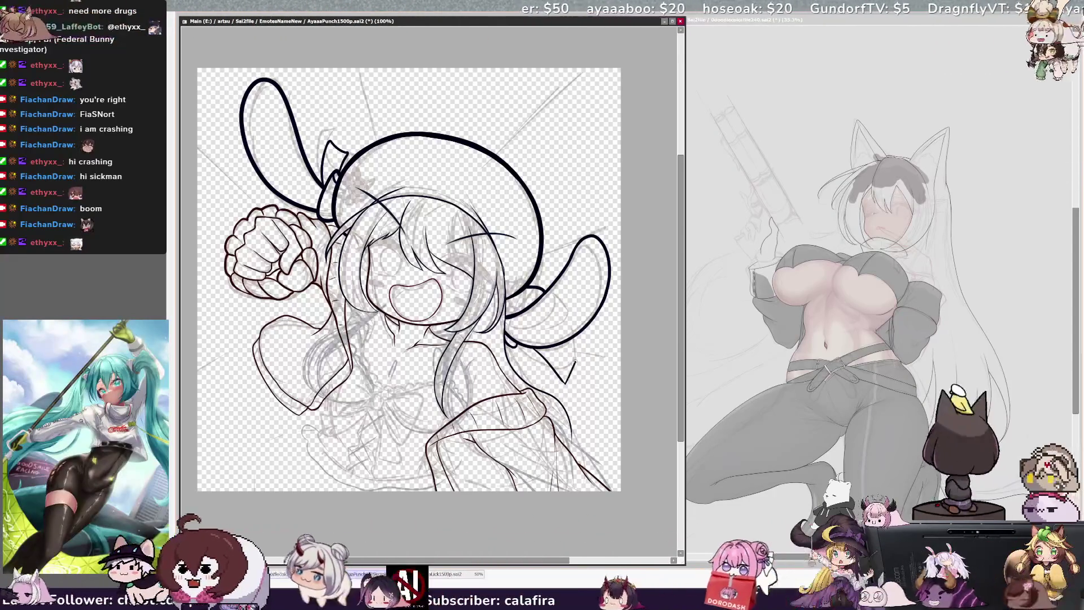
key("h")
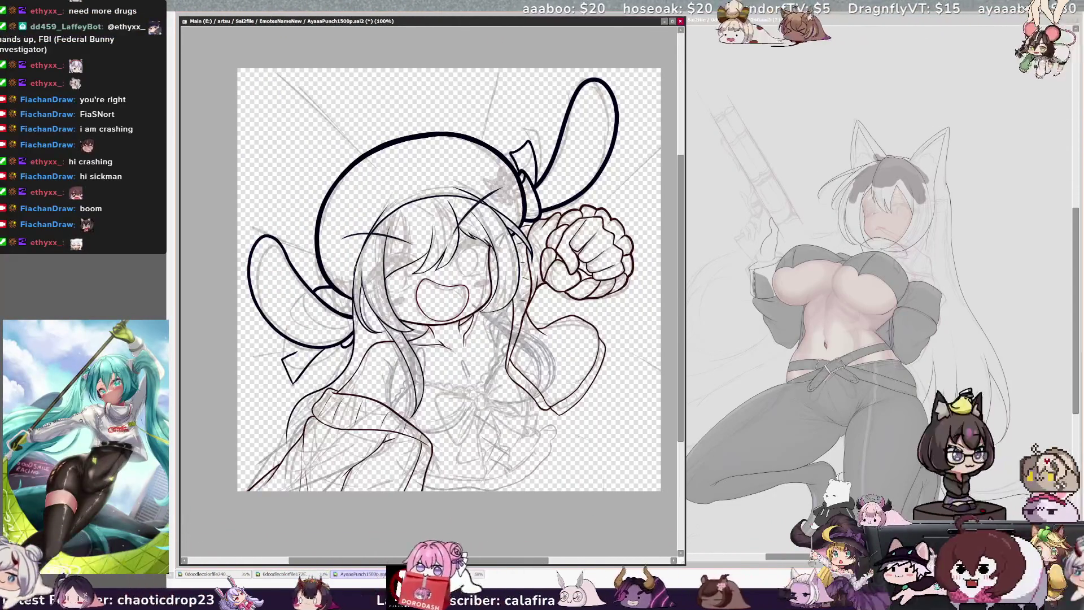
key("h")
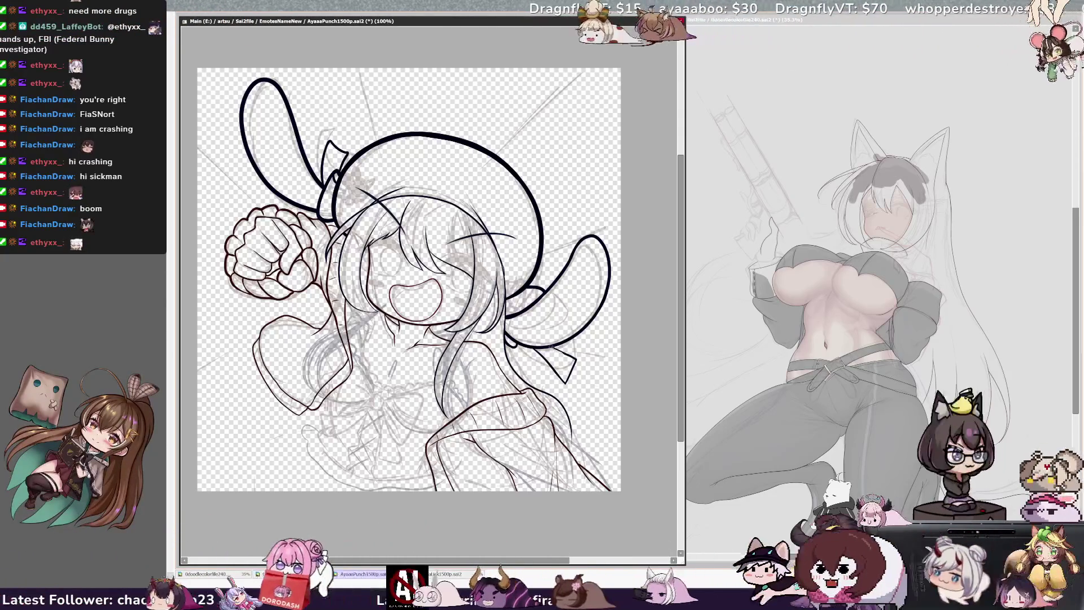
key("h")
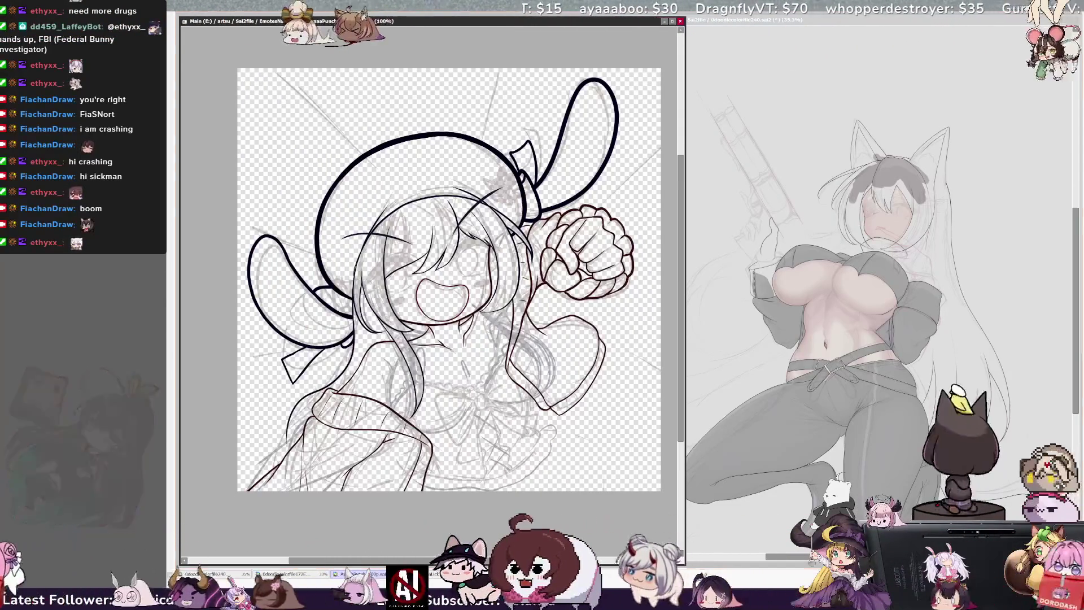
key("Delete")
key("Delete")
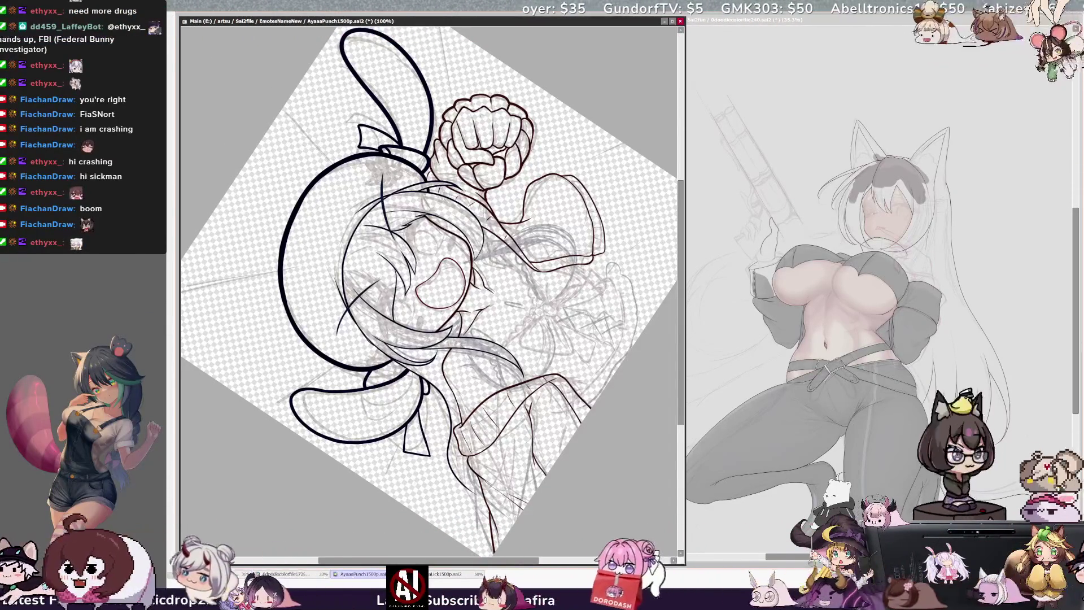
key("Home")
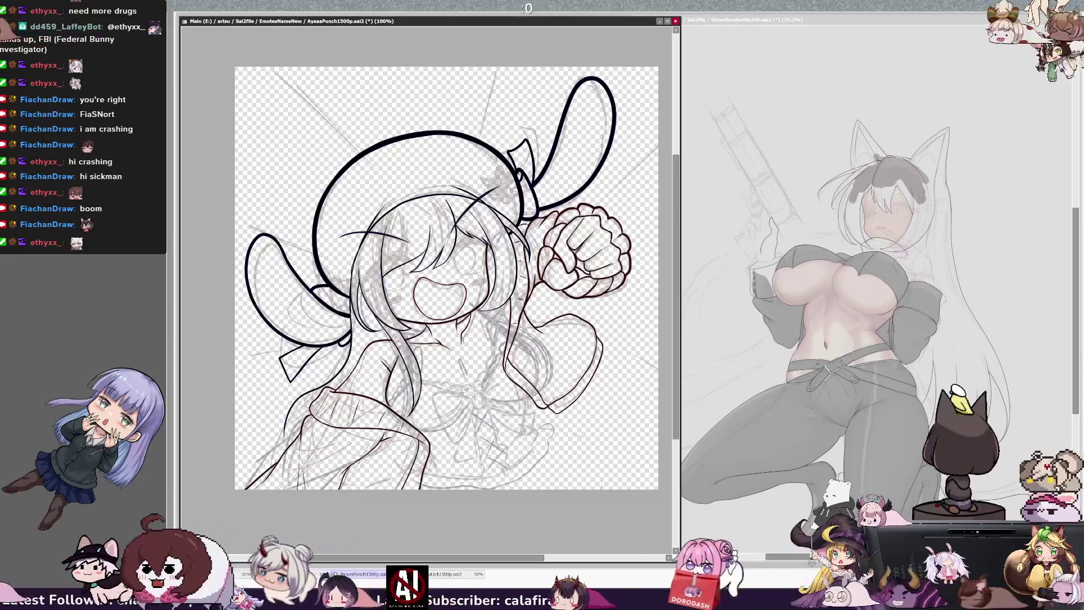
key("h")
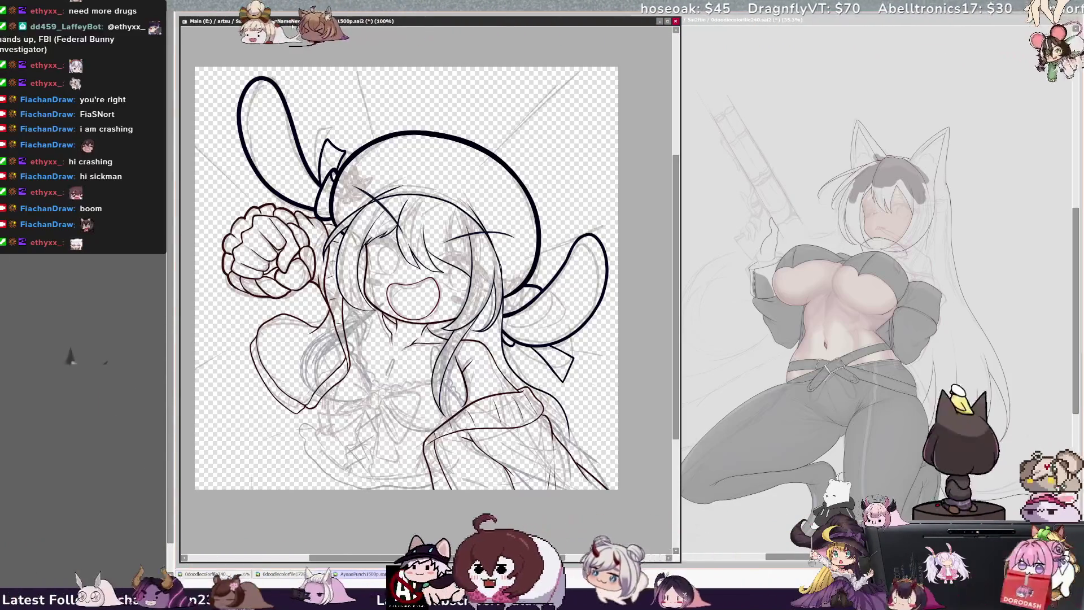
Zoom in and ink the bow's small knot loop and its two looped wings
scroll(430, 271, "up", 2)
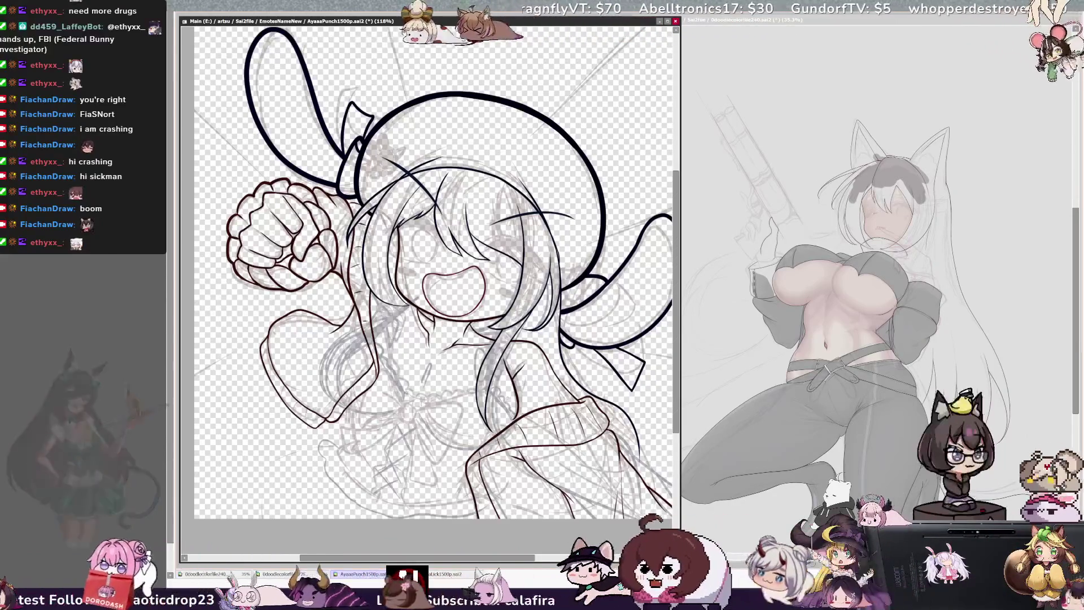
left_click_drag(403, 403, 413, 421)
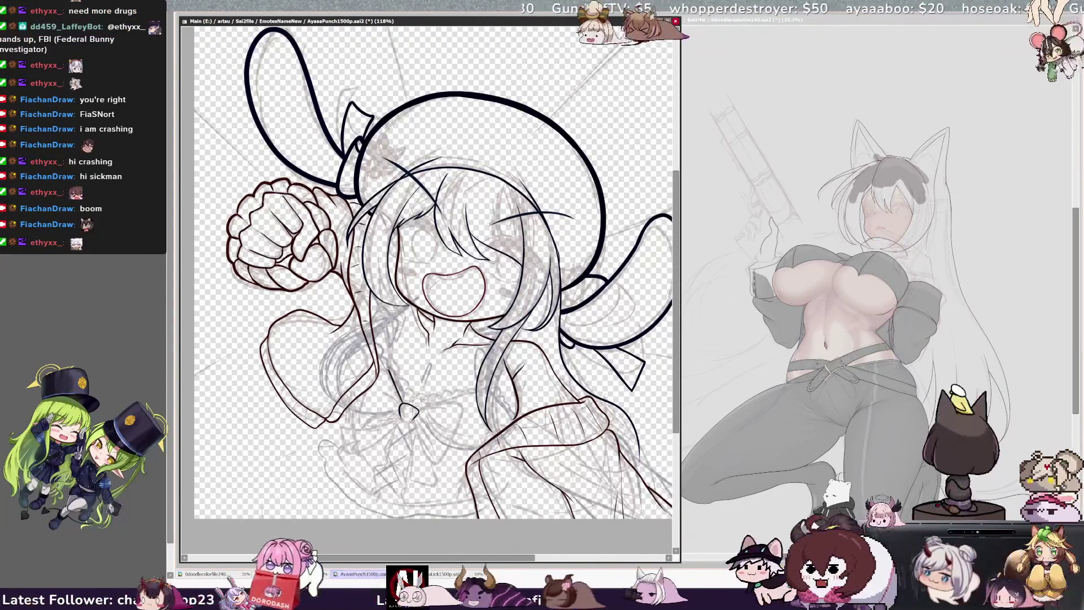
left_click_drag(405, 394, 397, 406)
mouse_move(377, 367)
left_mouse_down()
mouse_move(401, 397)
mouse_move(463, 417)
mouse_move(417, 419)
left_mouse_up()
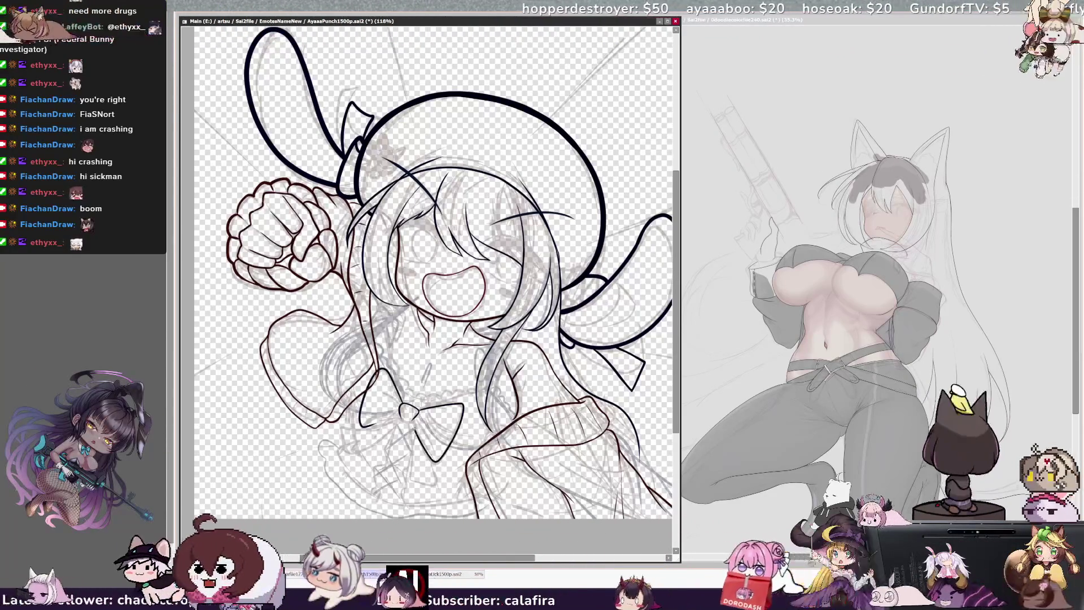
Flip the view horizontally several times with H to check the bow's proportions
key("h")
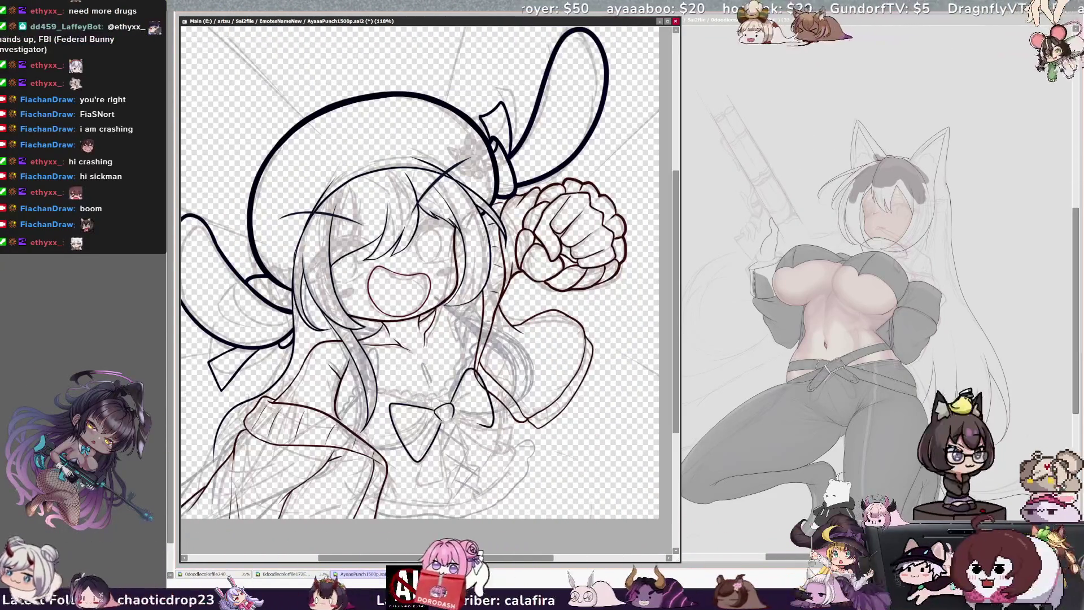
key("h")
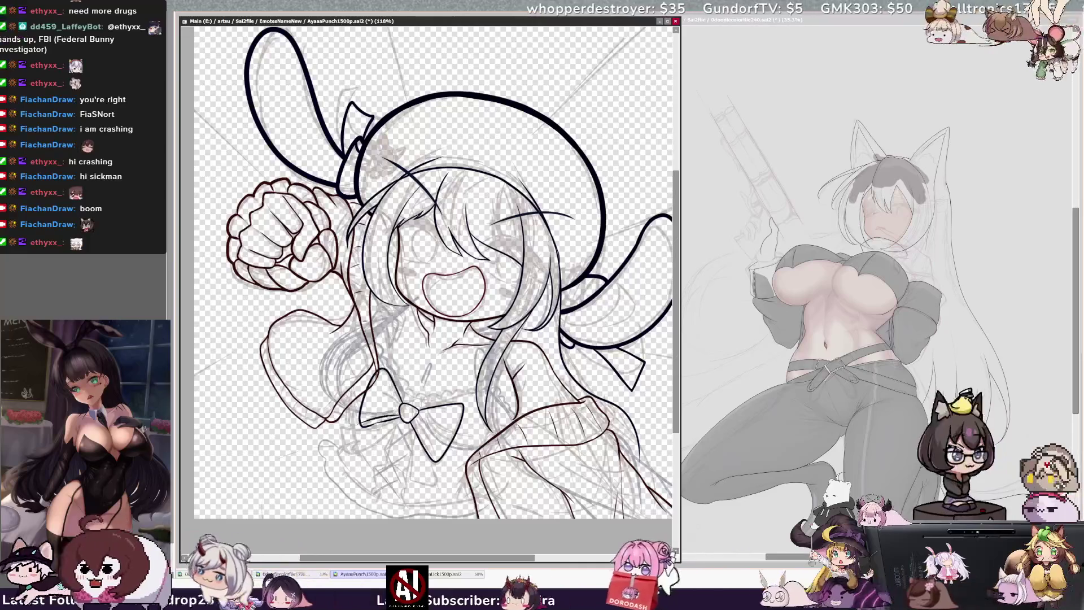
key("h")
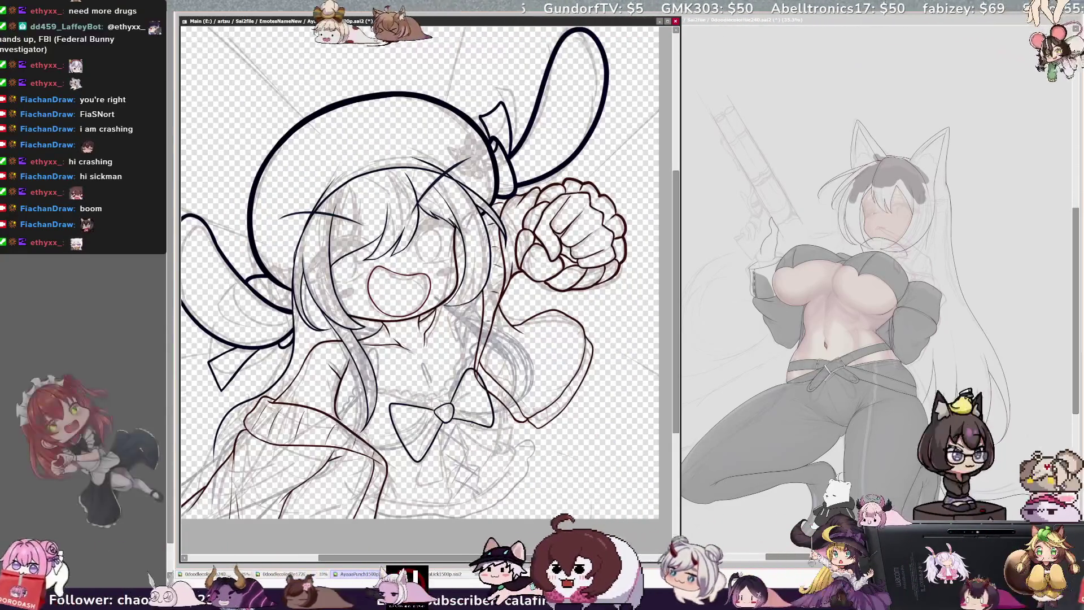
key("h")
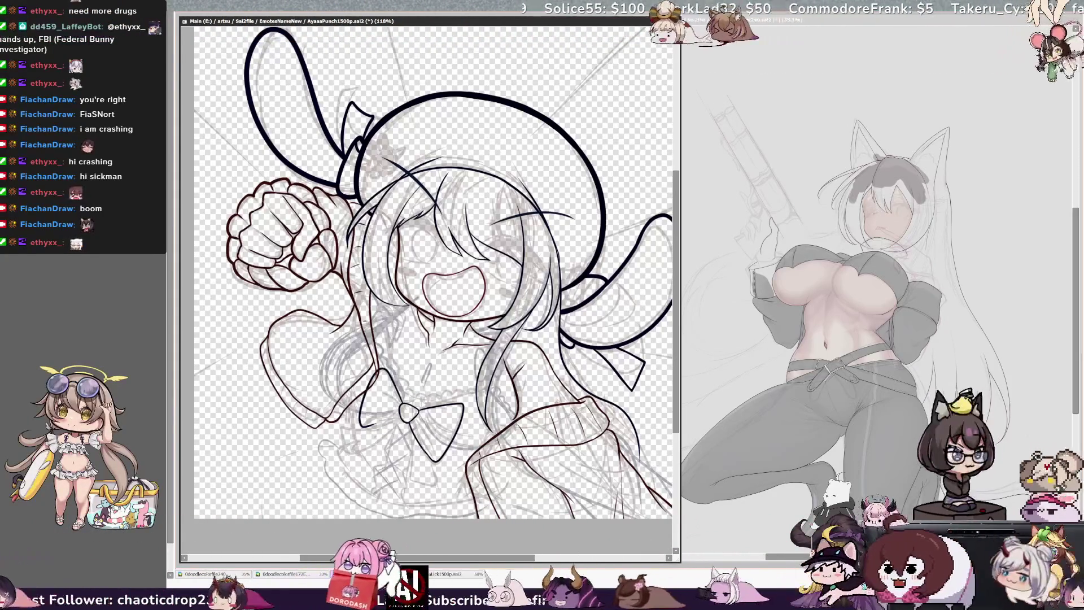
key("h")
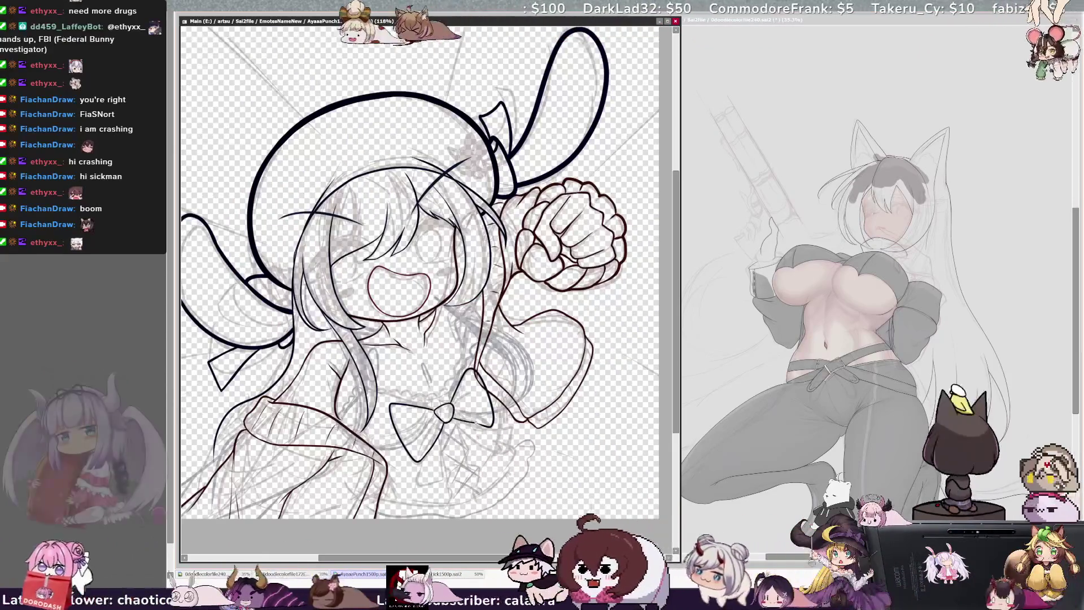
key("h")
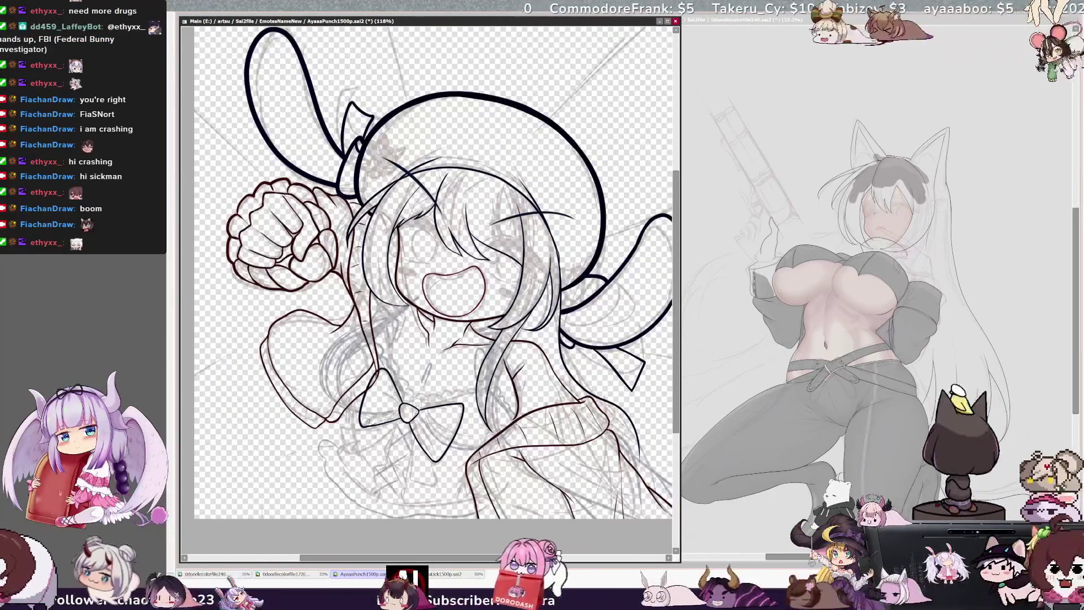
key("h")
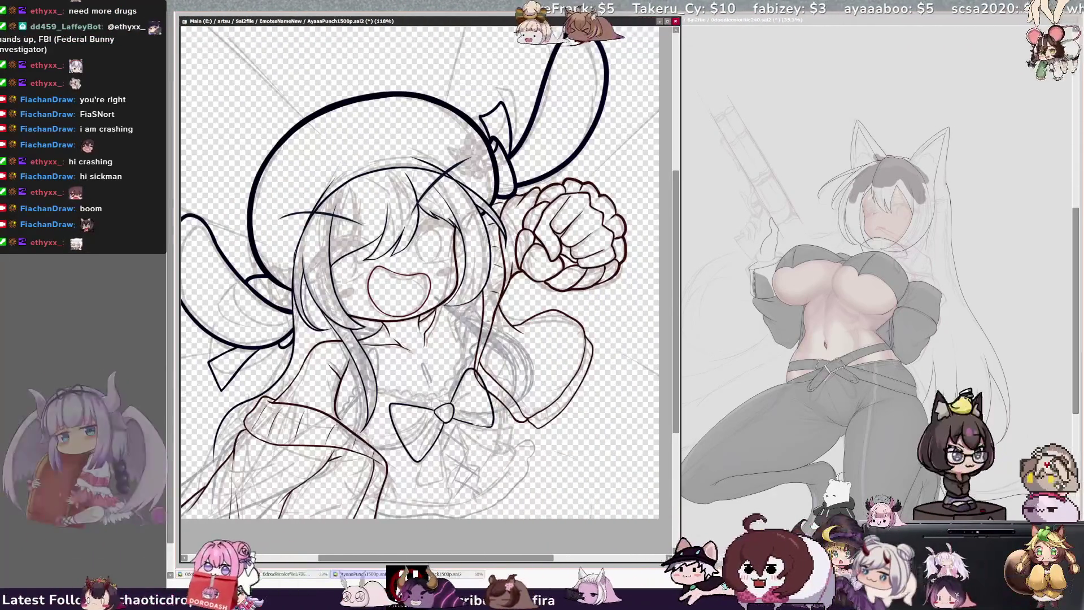
key("h")
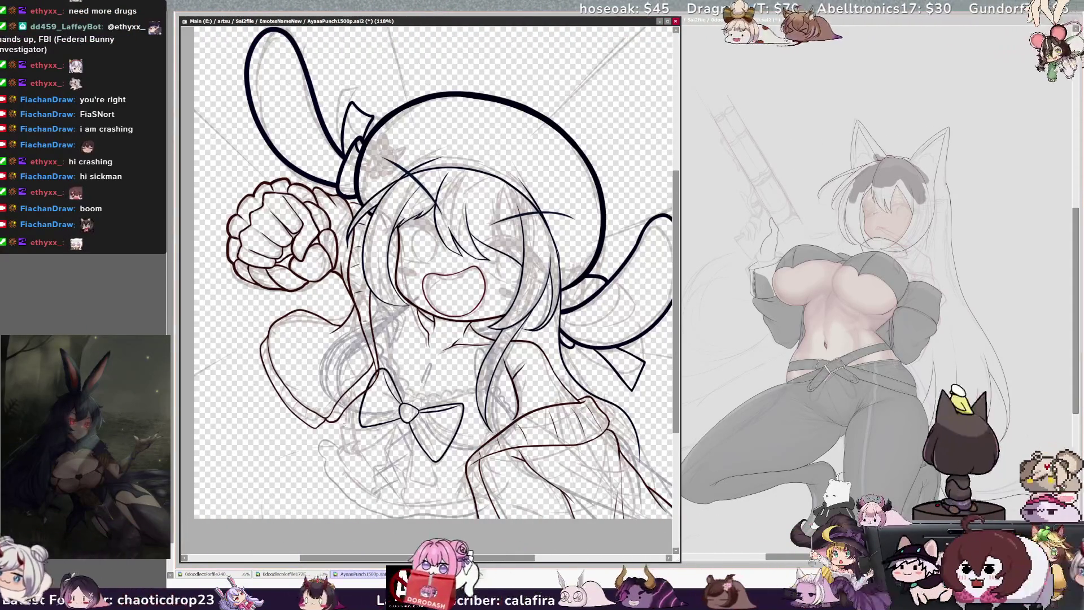
Ink the ribbon tail below the bow knot, undoing a misplaced stroke and redrawing both edges
mouse_move(359, 421)
left_mouse_down()
mouse_move(339, 428)
mouse_move(411, 422)
left_mouse_up()
left_click_drag(410, 422, 429, 484)
key("ctrl+z")
key("ctrl+z")
mouse_move(408, 422)
left_mouse_down()
mouse_move(410, 465)
mouse_move(434, 485)
mouse_move(424, 447)
left_mouse_up()
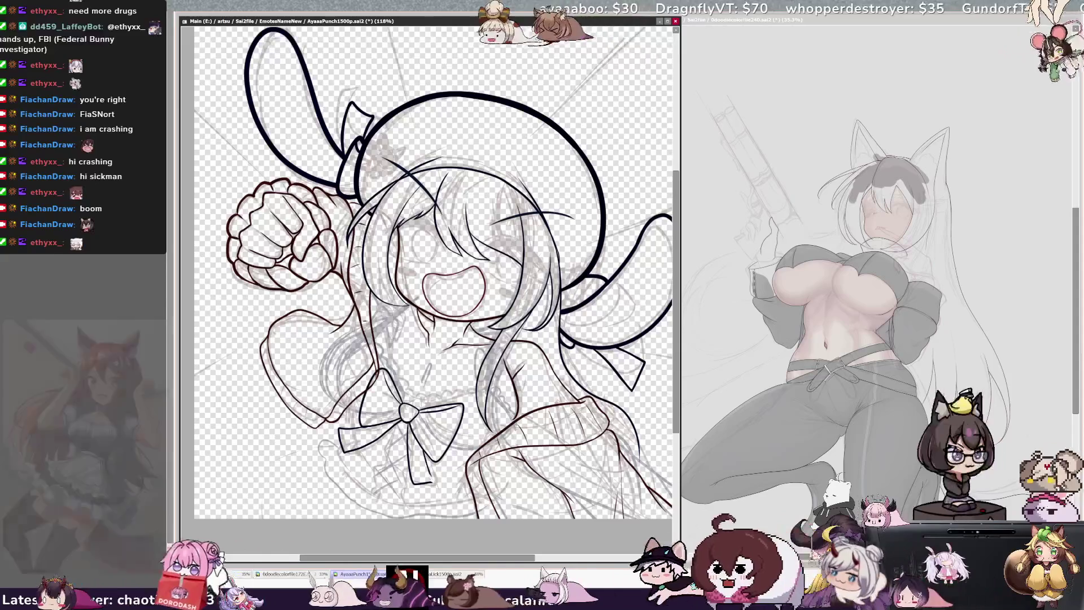
left_click_drag(422, 448, 438, 484)
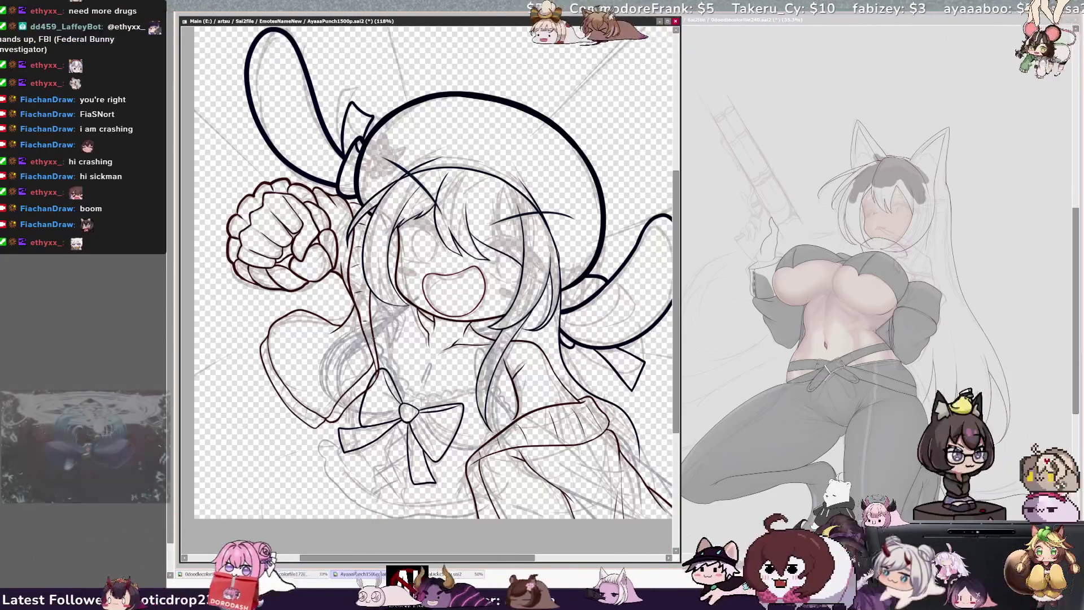
Ink a wavy scalloped frill along the collar and check it in a mirrored view
mouse_move(386, 362)
left_mouse_down()
mouse_move(422, 403)
mouse_move(489, 385)
left_mouse_up()
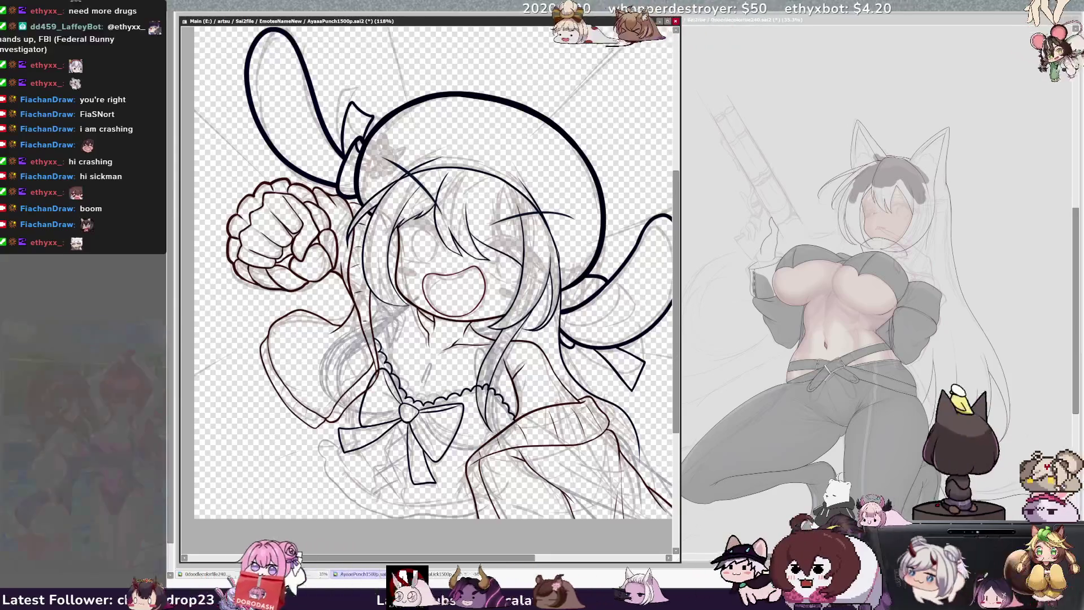
key("h")
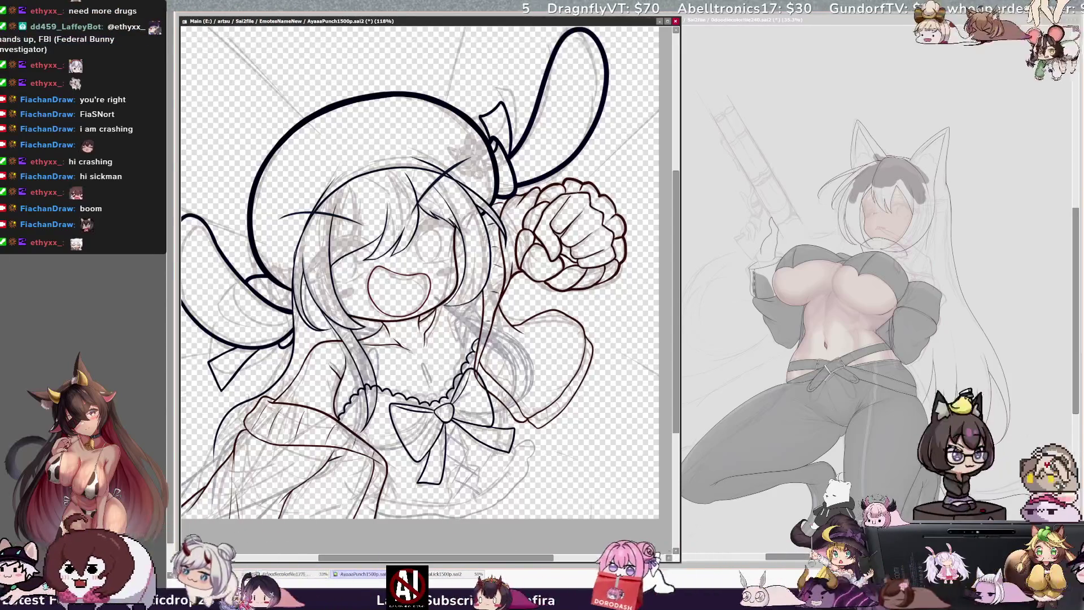
key("h")
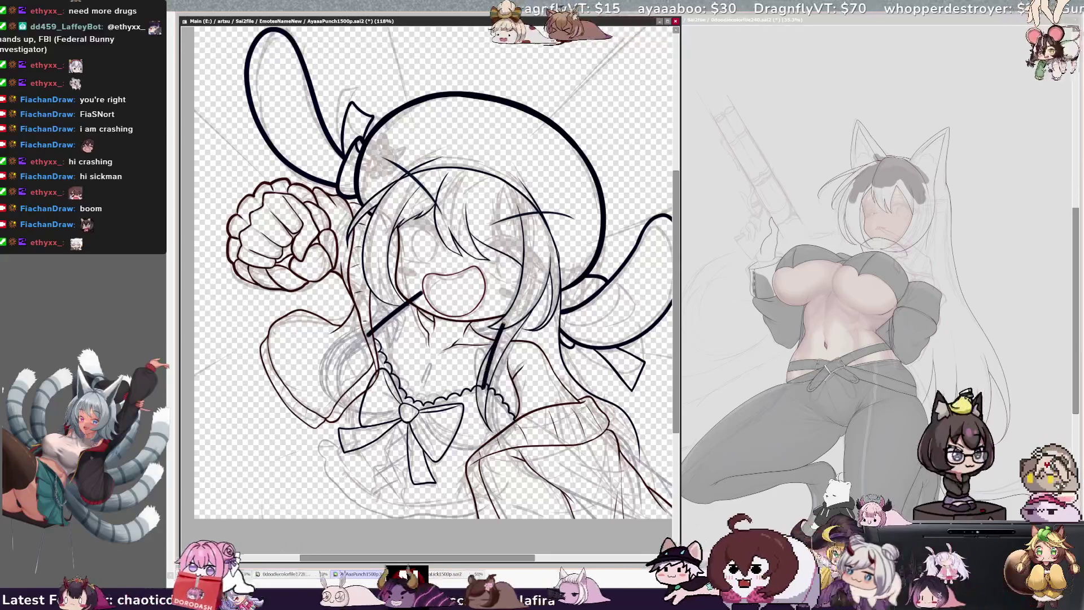
Erase the stray dark lines near the mouth and over the chest
left_click_drag(423, 289, 411, 299)
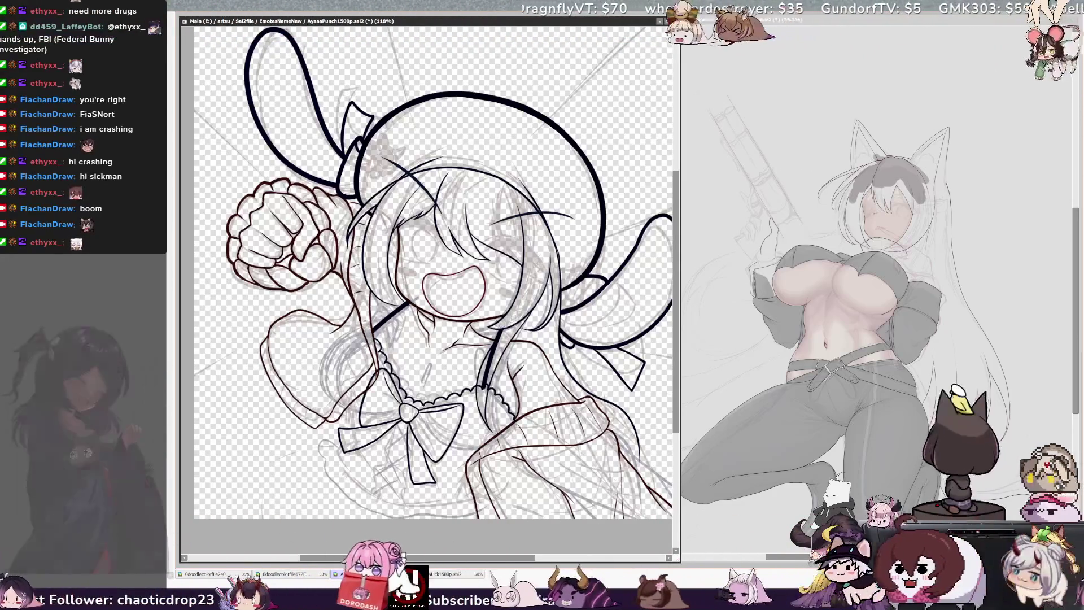
mouse_move(485, 400)
left_mouse_down()
mouse_move(483, 368)
mouse_move(502, 332)
left_mouse_up()
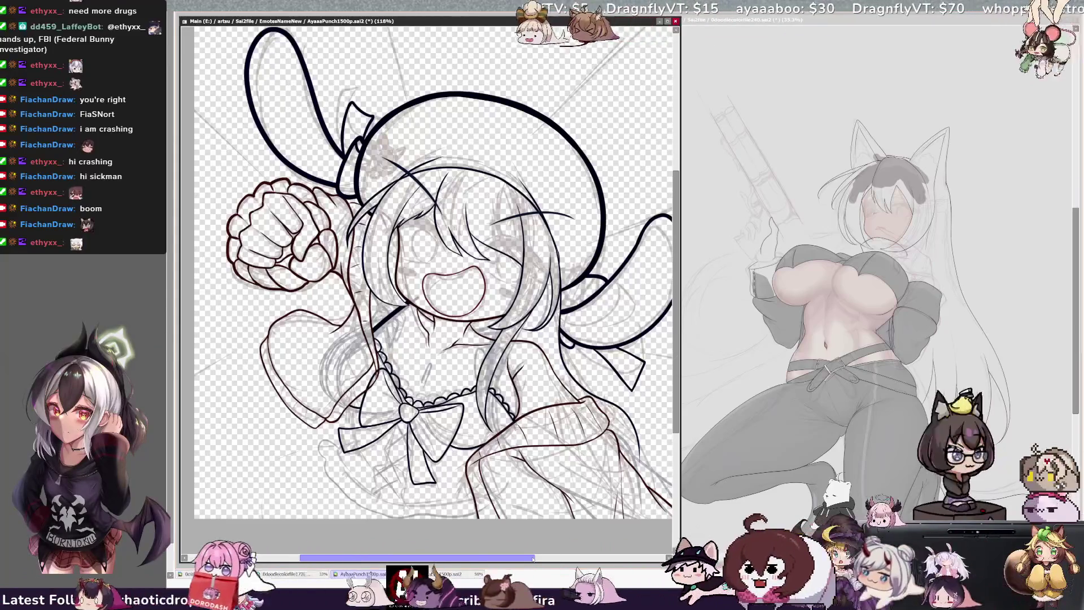
scroll(427, 271, "right", 2)
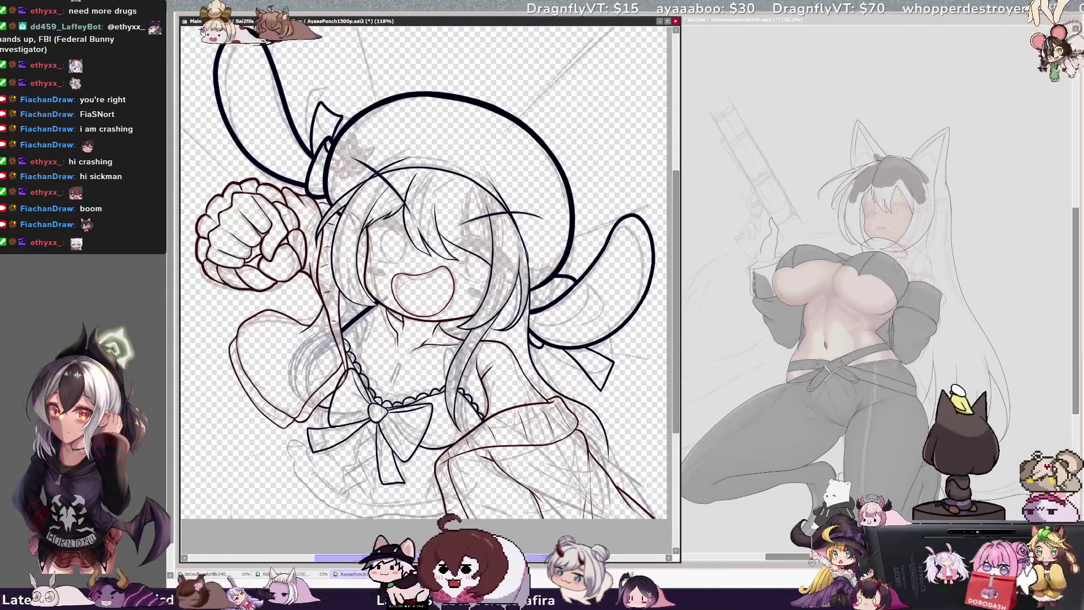
Ink a line down below the chest bow and a ruffled frill at the skirt's lower-left hem
left_click_drag(546, 558, 534, 557)
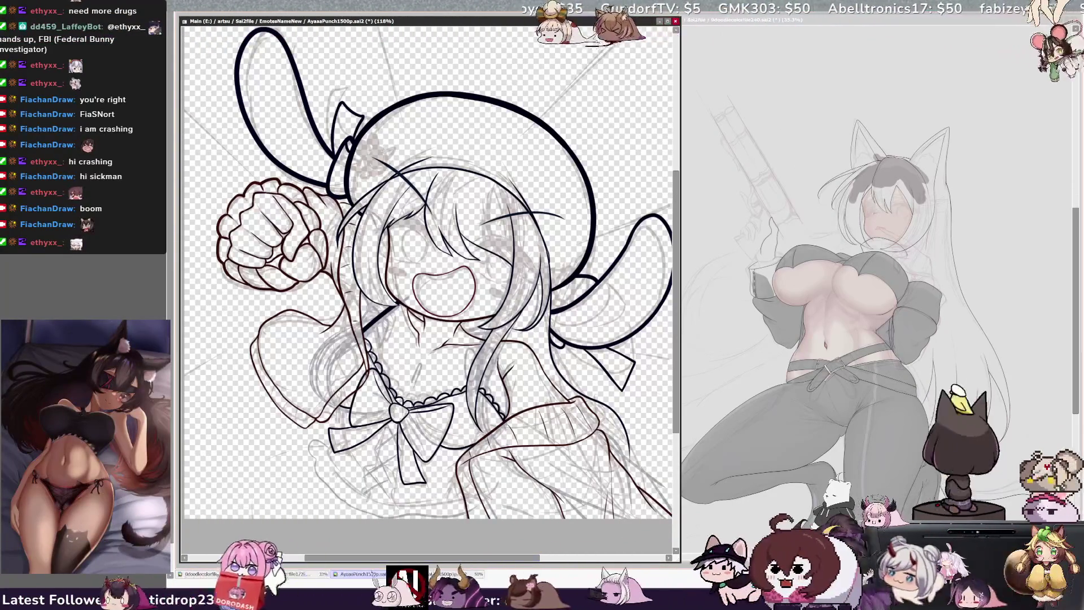
left_click_drag(369, 458, 357, 496)
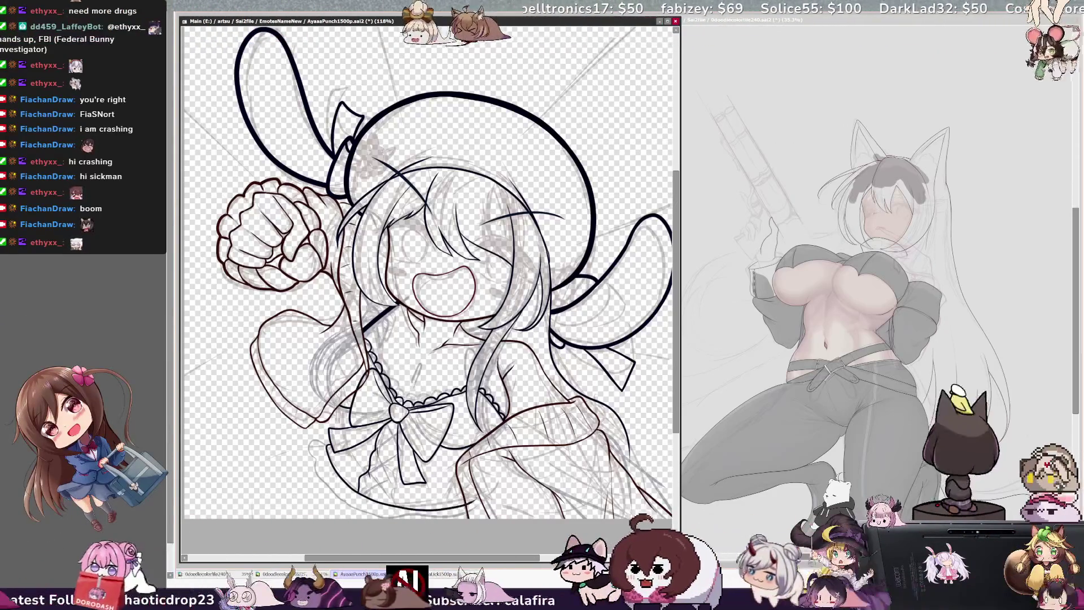
mouse_move(328, 442)
left_mouse_down()
mouse_move(312, 455)
mouse_move(325, 484)
mouse_move(385, 514)
left_mouse_up()
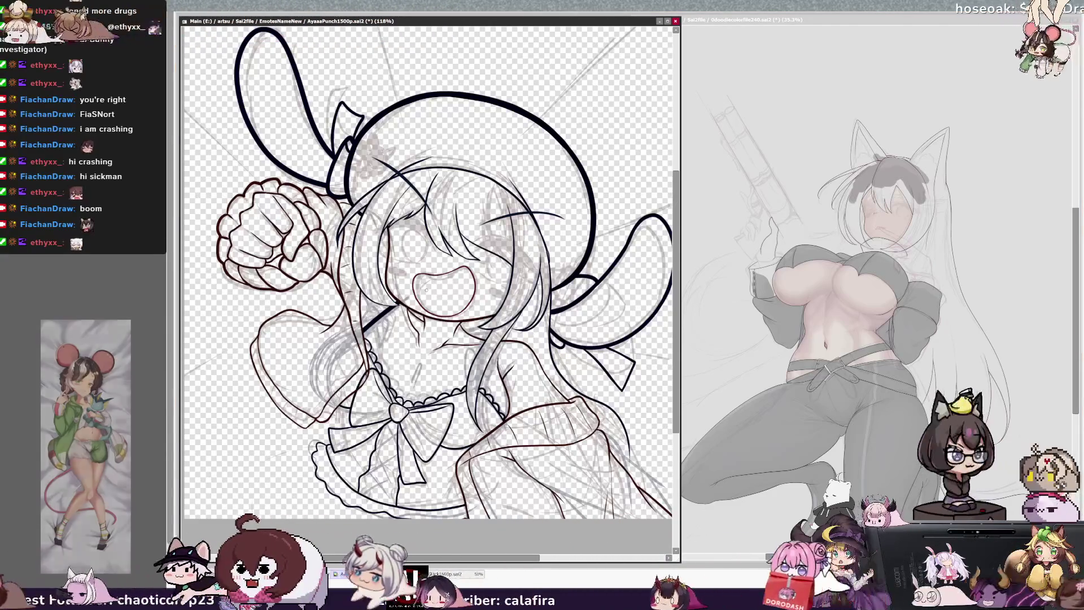
key("End")
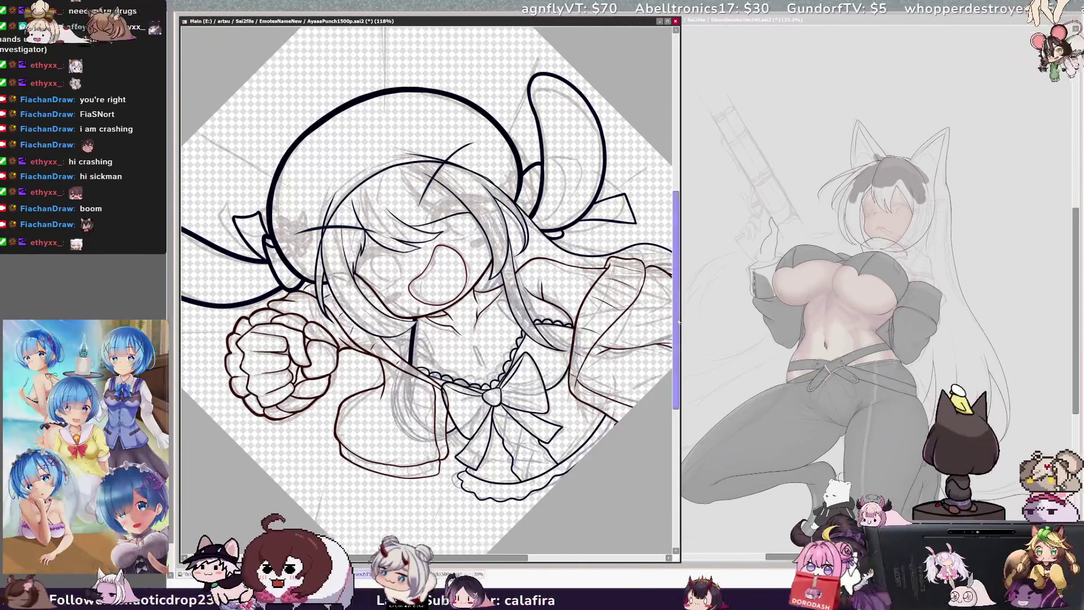
Tilt and straighten the view, then mirror it so the raised fist appears on the right
left_click_drag(616, 536, 553, 537)
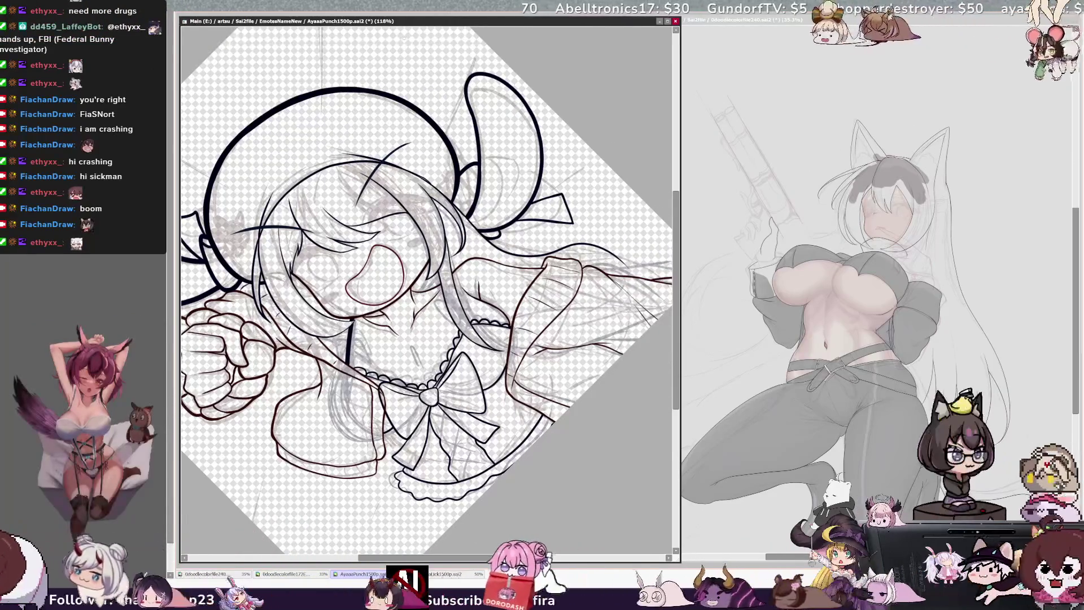
key("Home")
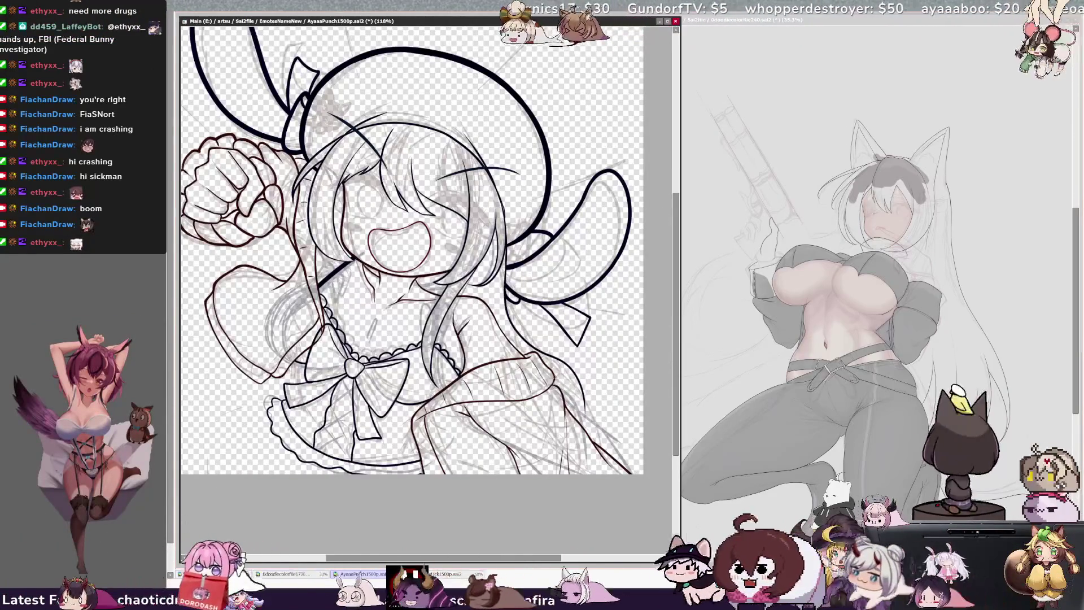
key("h")
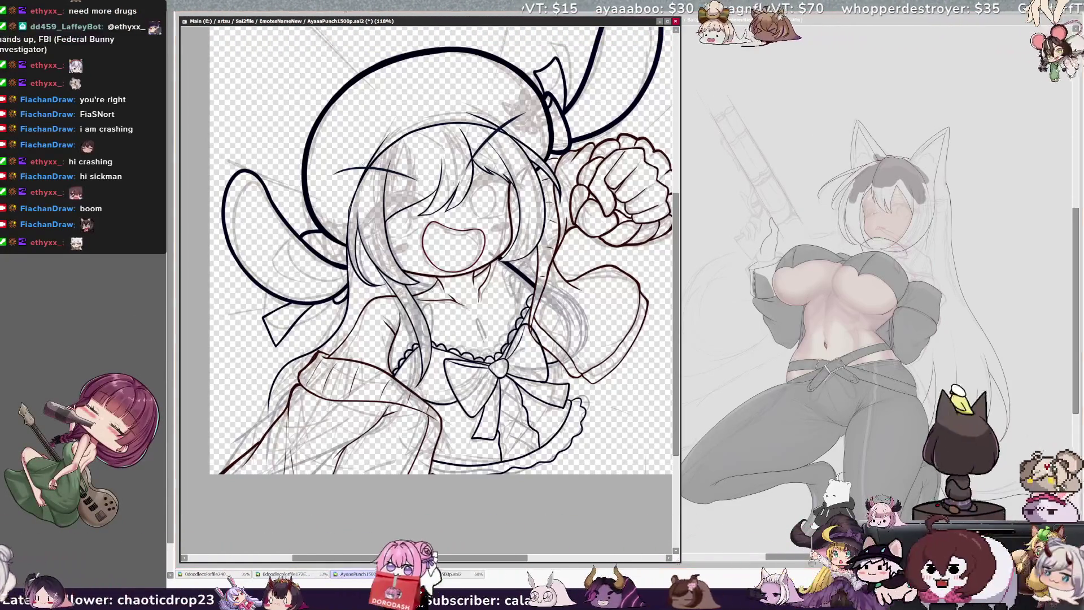
Rotate the view, then restore it upright, unmirrored and zoomed out to show the whole canvas
key("Delete")
key("Delete")
key("Delete")
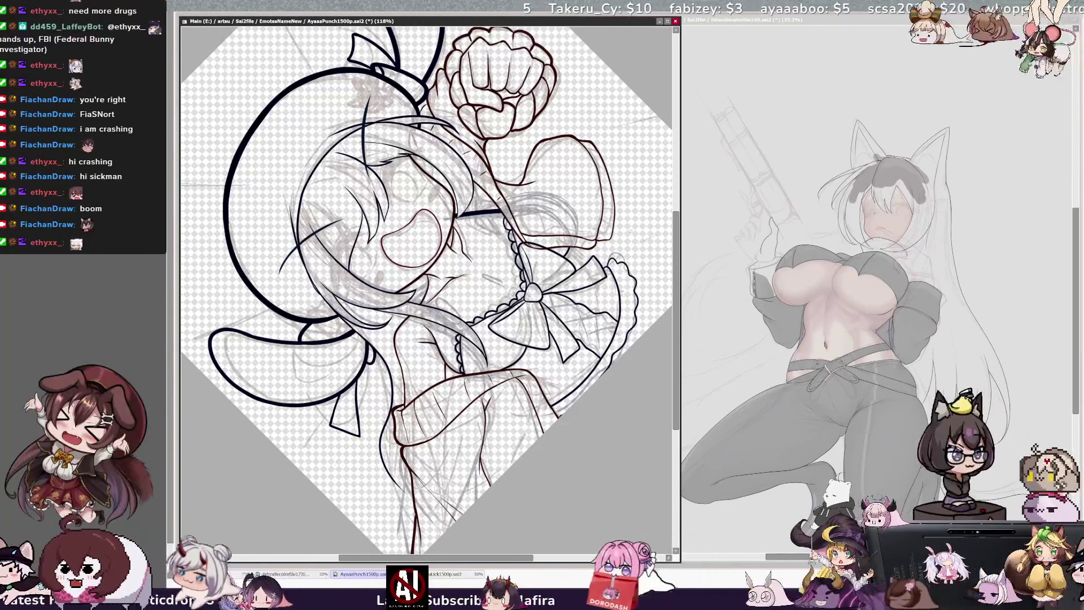
key("Home")
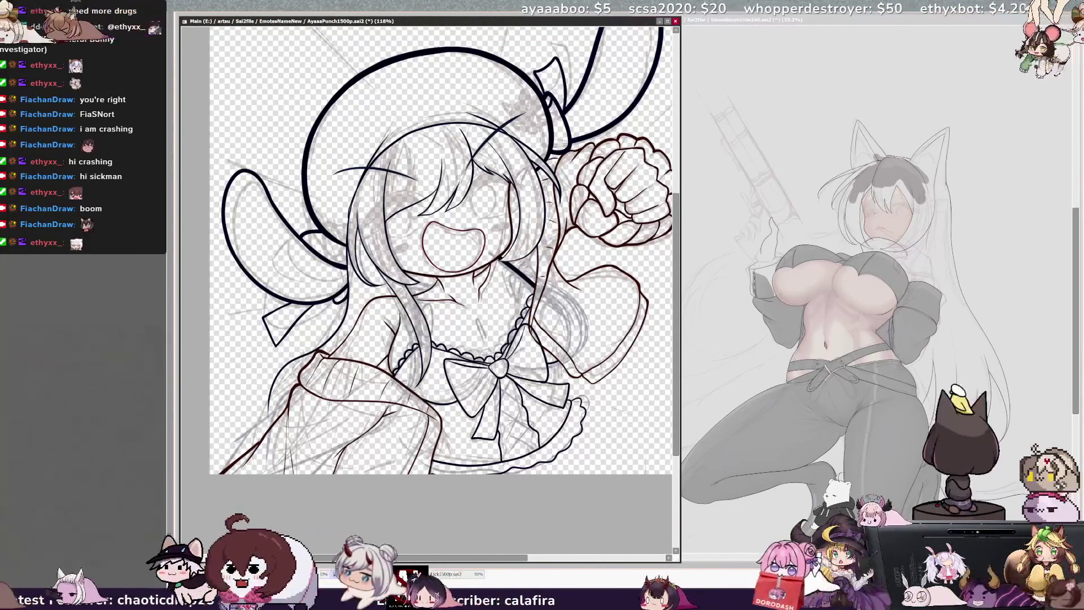
key("h")
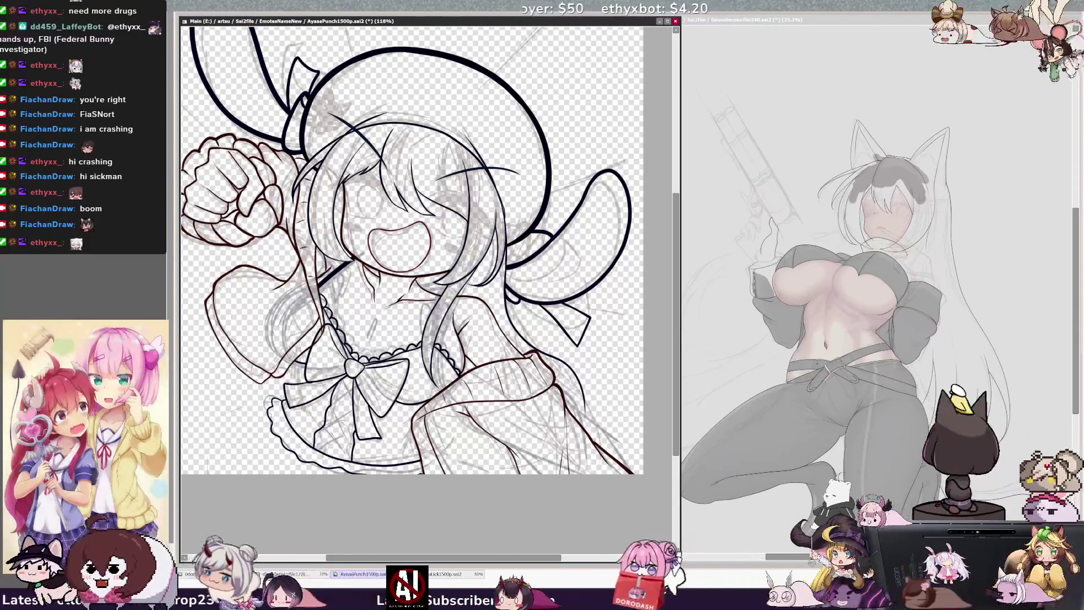
key("Delete")
key("Delete")
key("Delete")
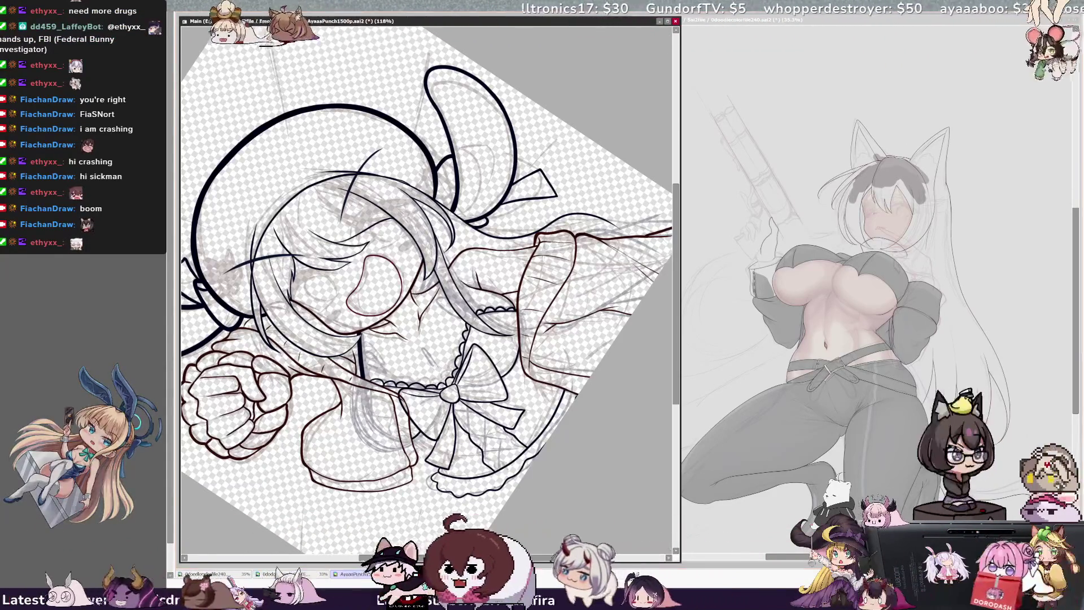
key("Page_Down")
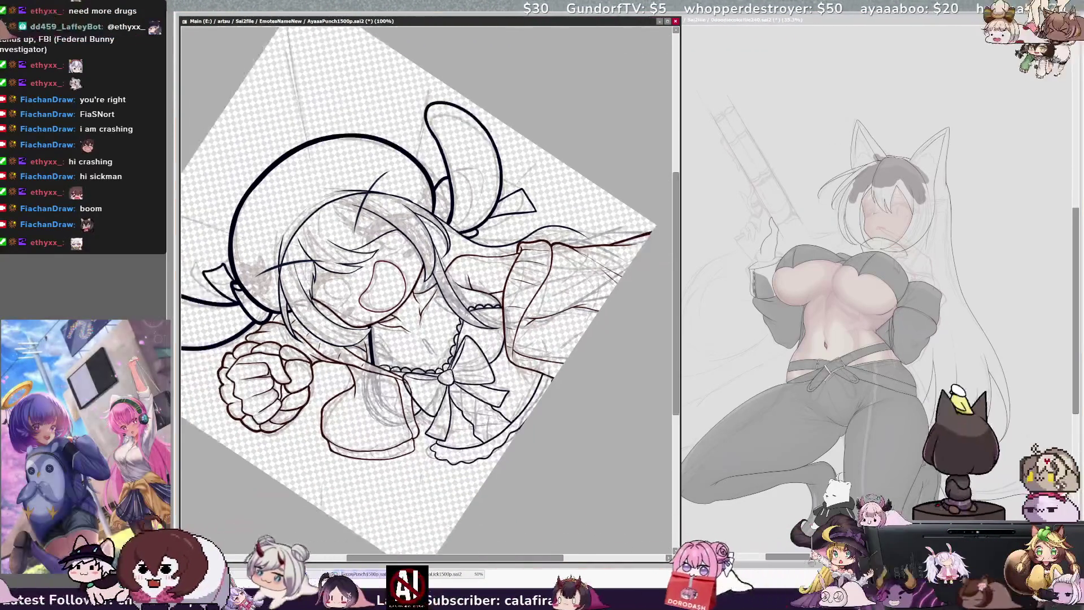
key("Home")
scroll(692, 421, "up", 3)
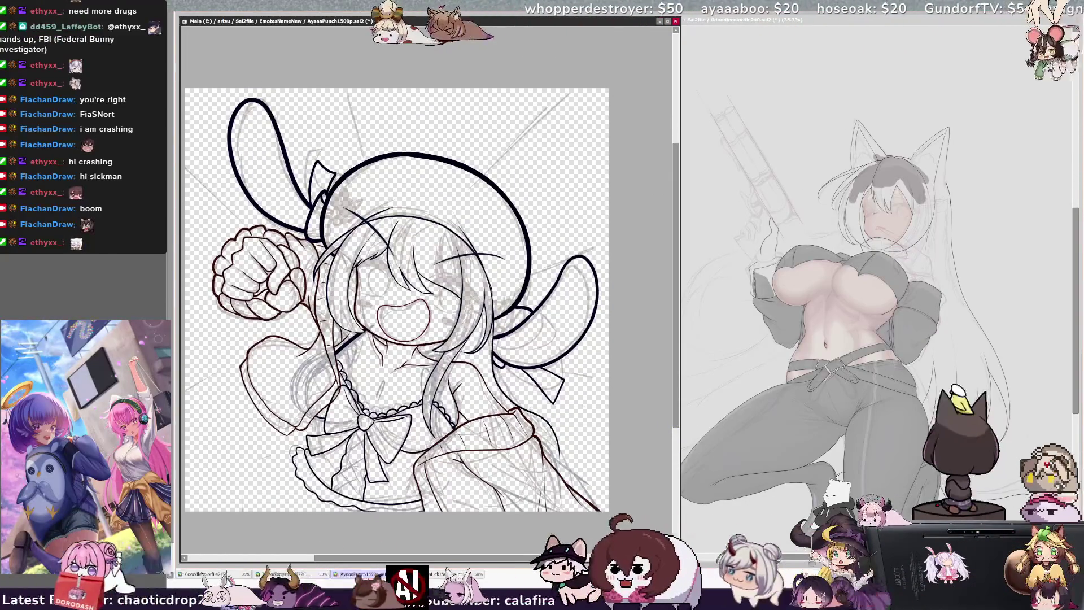
scroll(402, 299, "left", 2)
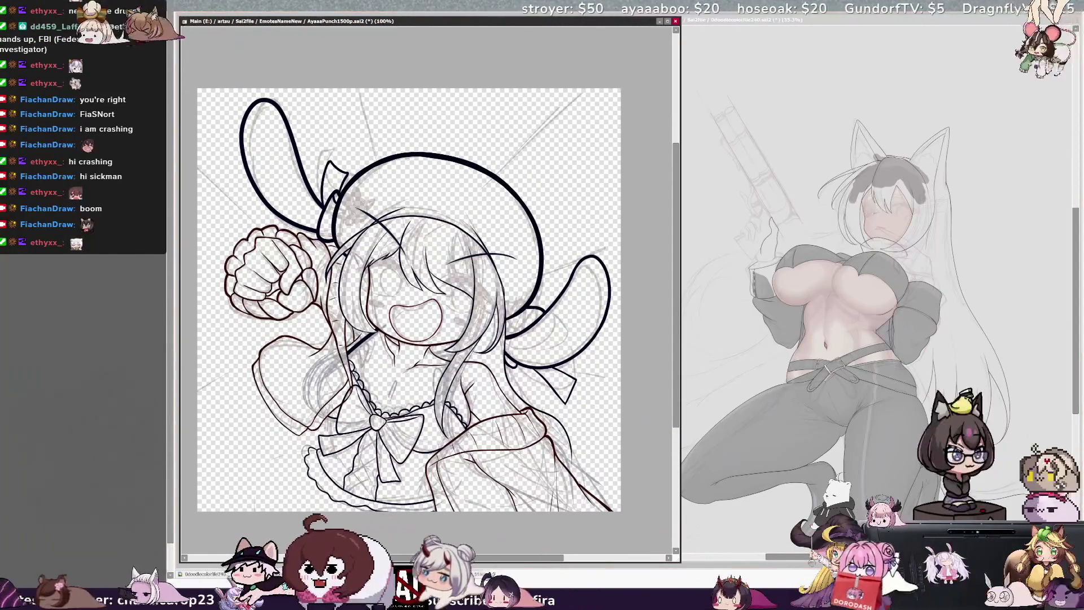
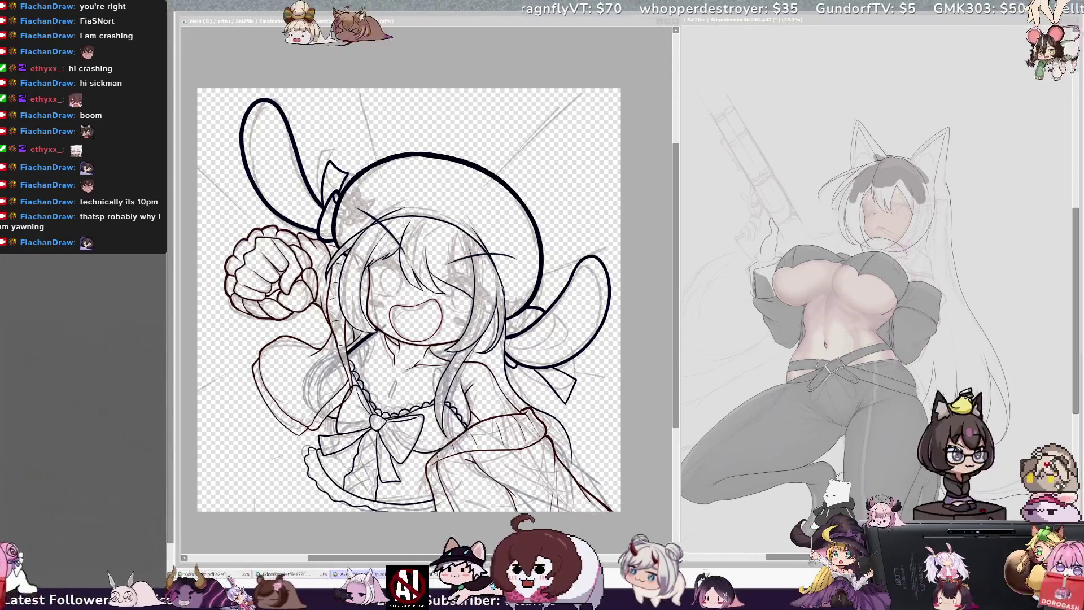
Mirror the canvas view horizontally and begin a faint hair stroke at the lower left
left_click(395, 21)
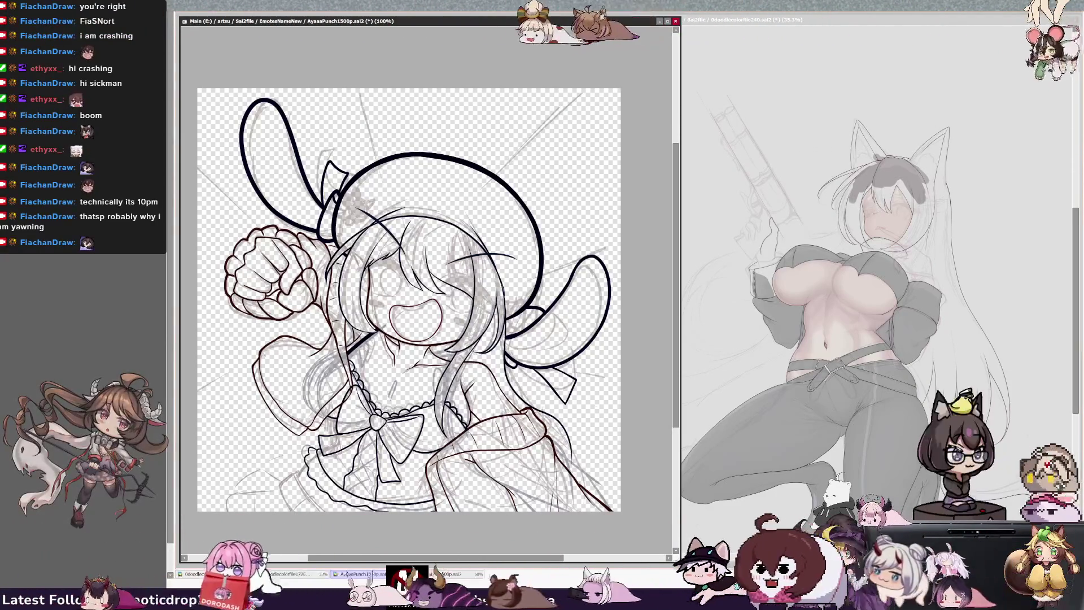
key("h")
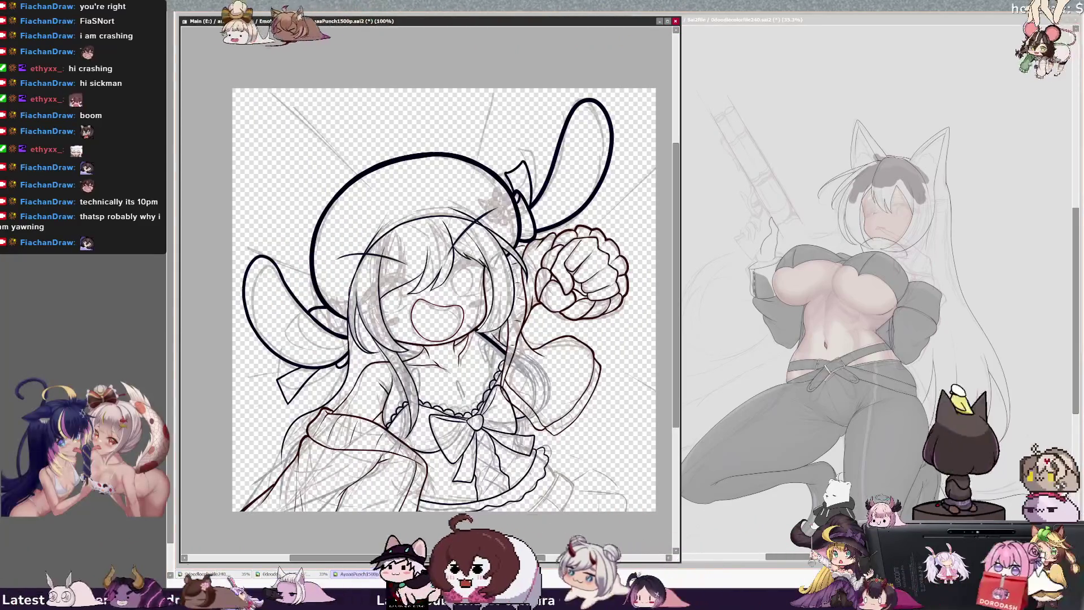
key("h")
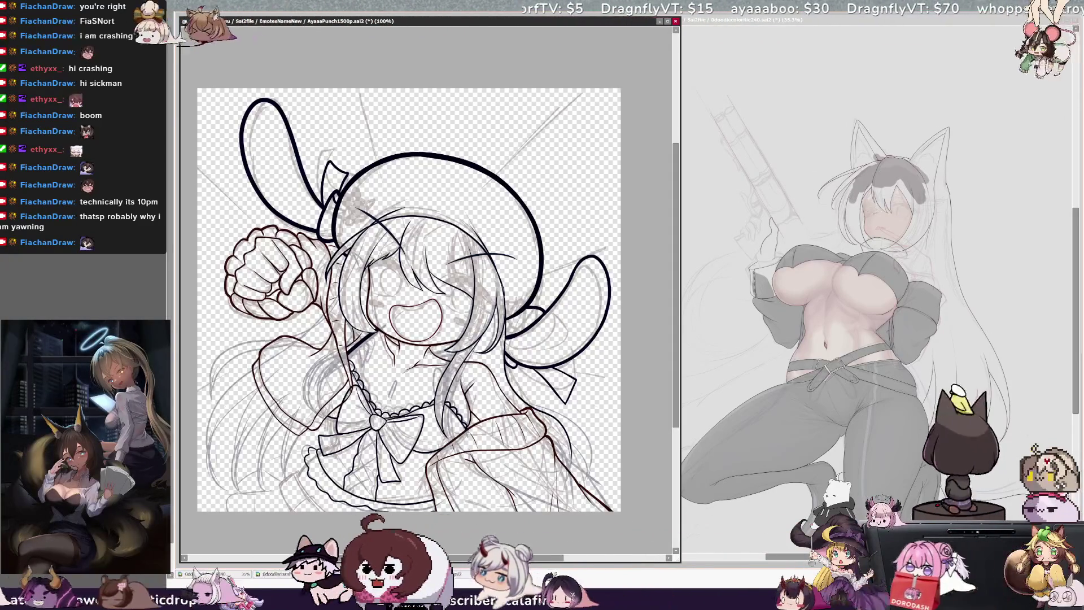
key("h")
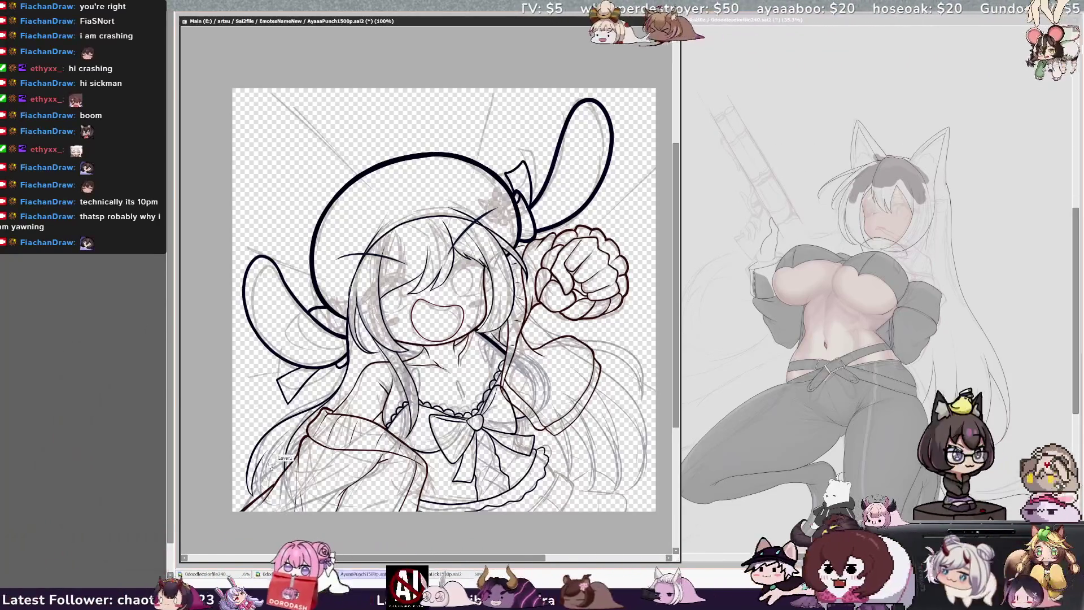
left_click_drag(276, 438, 261, 490)
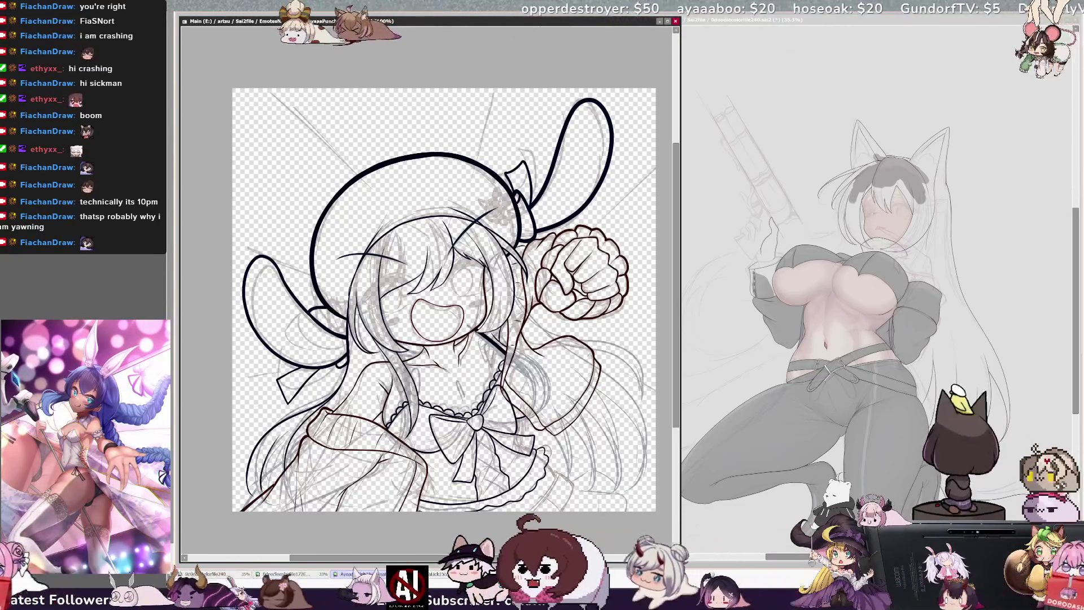
Add another faint lower-left hair stroke, then unmirror the view and rotate it about 30° counter-clockwise
left_click_drag(294, 433, 261, 474)
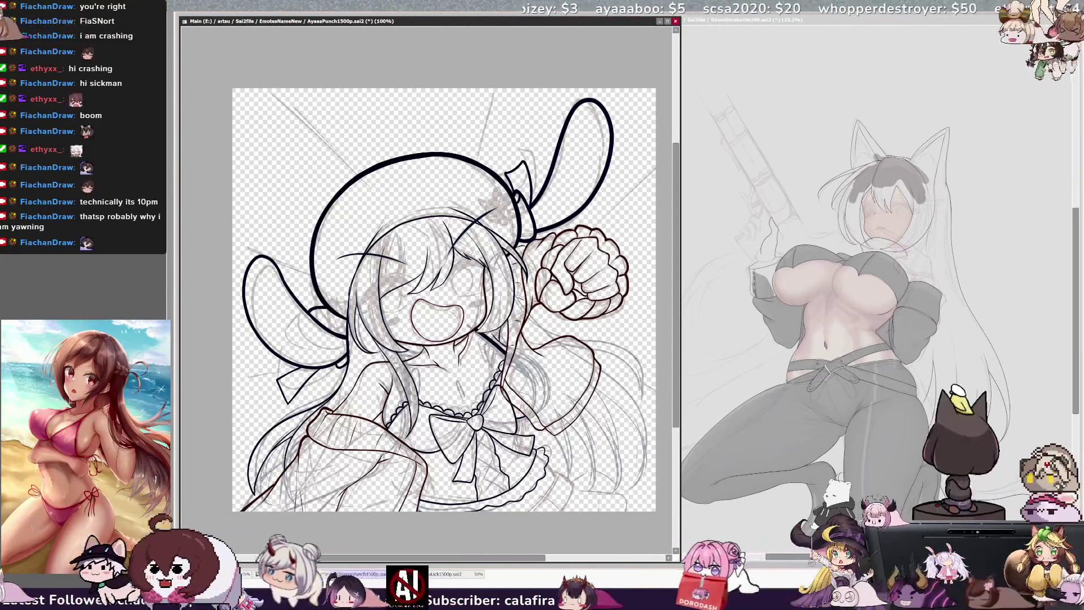
key("h")
key("Delete")
key("Delete")
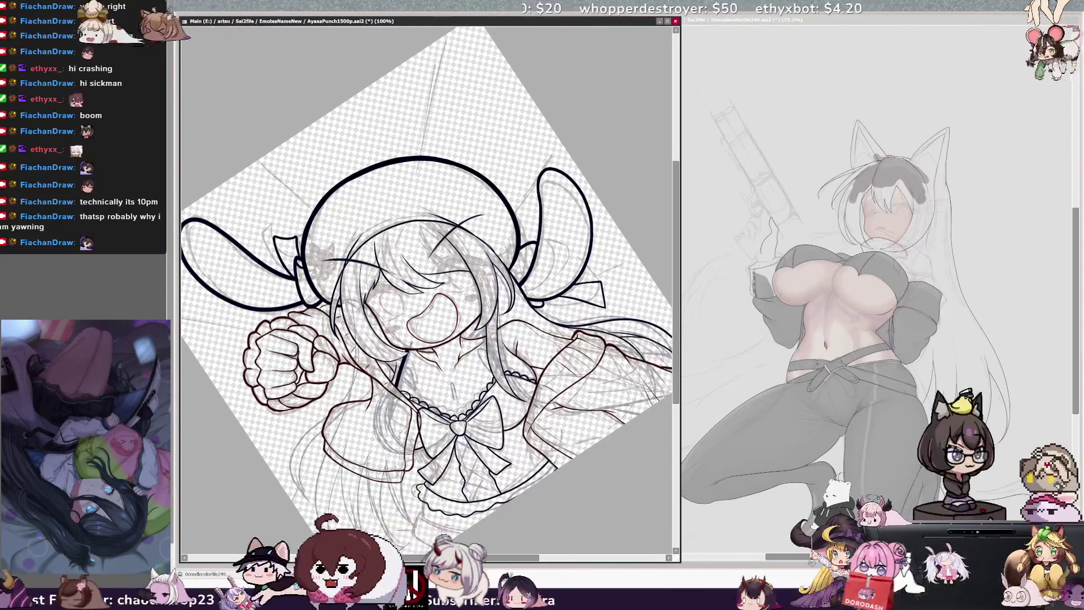
Ink several long hair strands flowing down below the fist, undoing the last one
left_click_drag(358, 318, 326, 511)
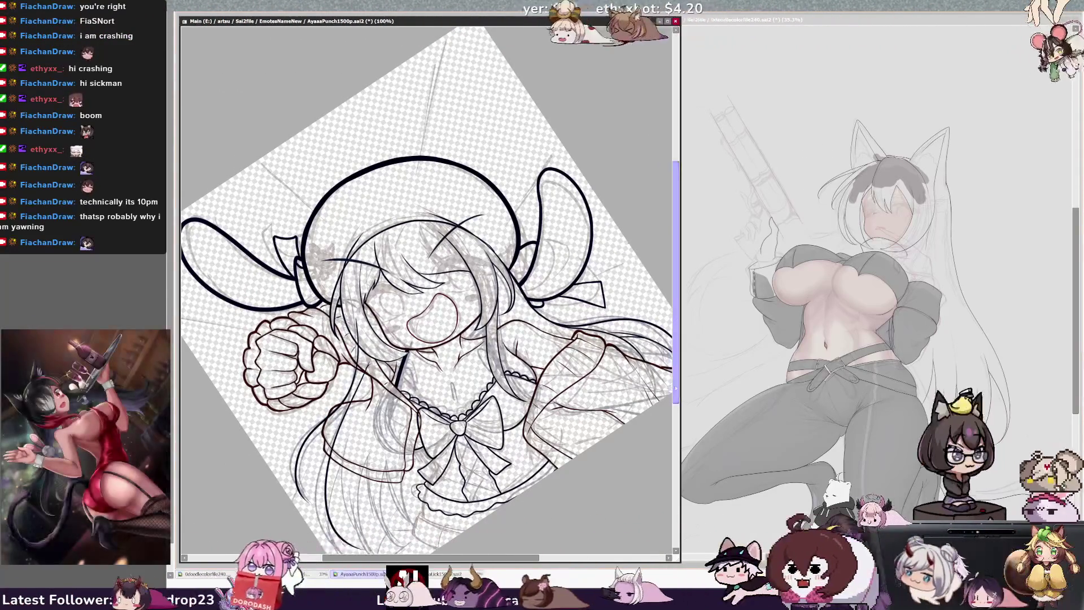
scroll(477, 411, "down", 2)
mouse_move(347, 320)
left_mouse_down()
mouse_move(303, 411)
mouse_move(299, 455)
mouse_move(330, 393)
left_mouse_up()
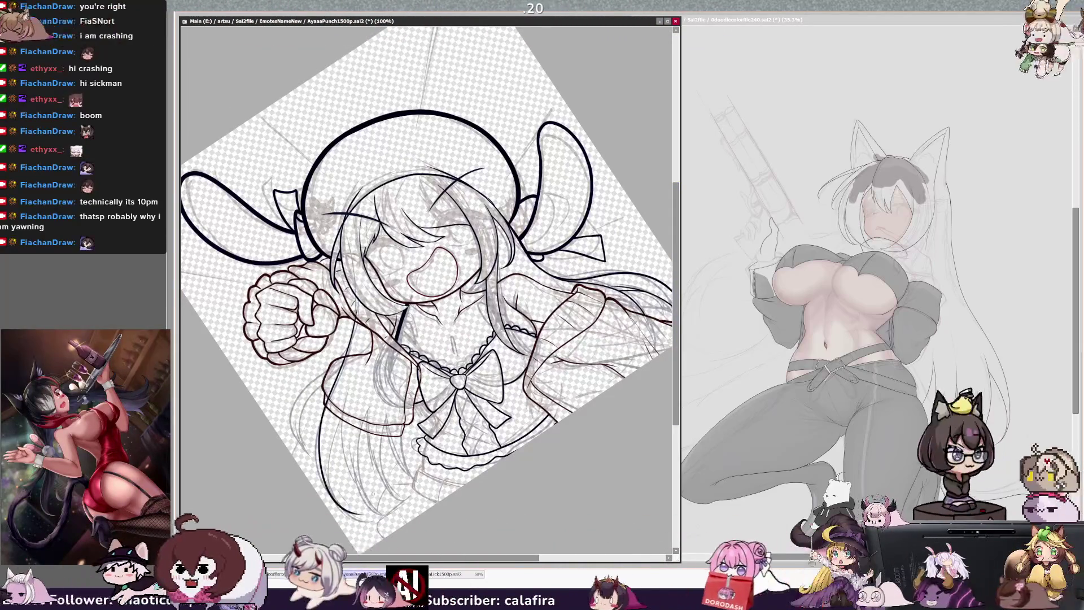
left_click_drag(348, 289, 329, 483)
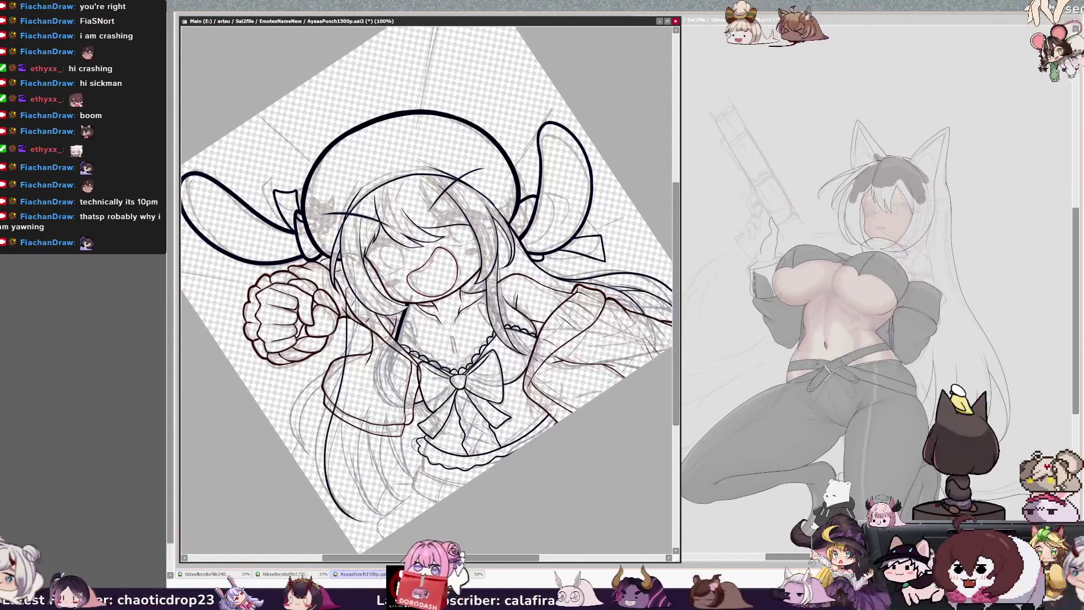
mouse_move(350, 283)
left_mouse_down()
mouse_move(318, 454)
mouse_move(339, 514)
left_mouse_up()
mouse_move(355, 357)
left_mouse_down()
mouse_move(346, 402)
mouse_move(374, 514)
left_mouse_up()
key("ctrl+z")
Redraw that strand cleanly and add curving left-hair strands, undoing the stray strokes
left_click_drag(345, 377, 380, 504)
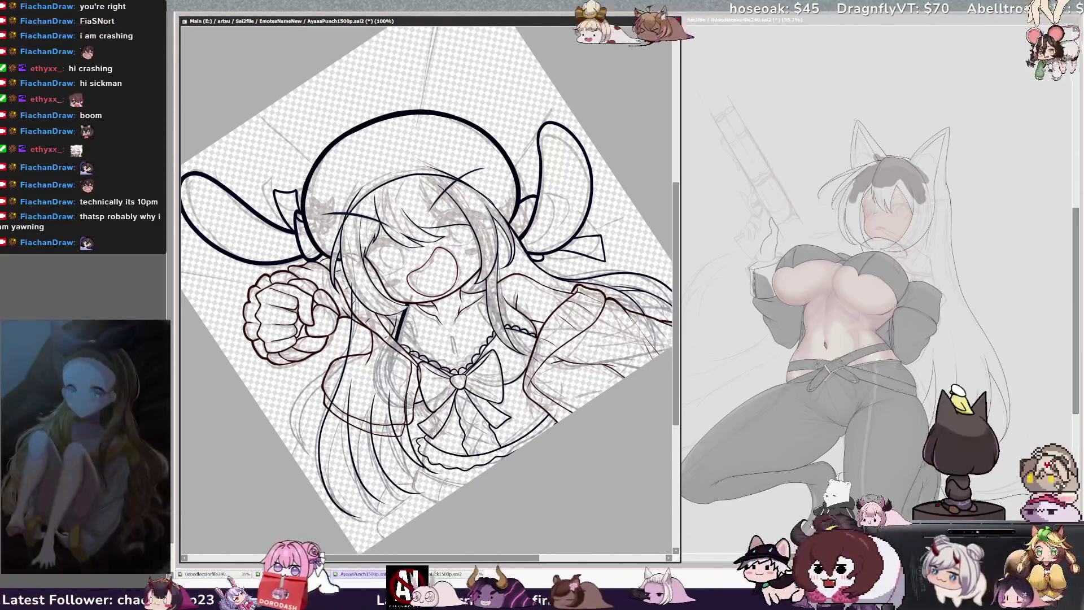
mouse_move(389, 417)
left_mouse_down()
mouse_move(402, 486)
mouse_move(420, 492)
left_mouse_up()
key("ctrl+z")
left_click_drag(350, 320, 293, 455)
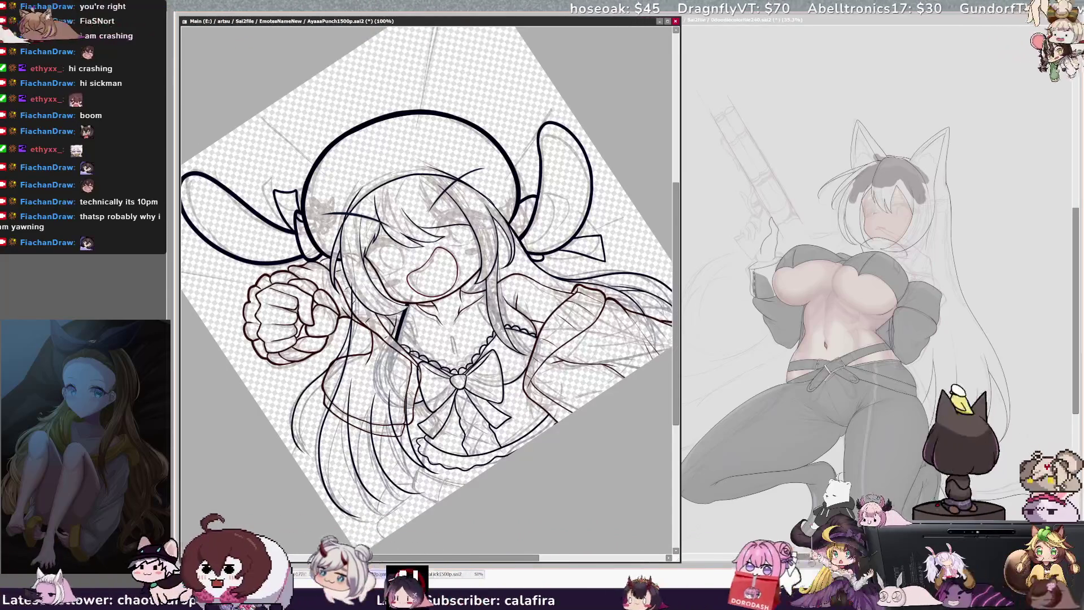
mouse_move(346, 361)
left_mouse_down()
mouse_move(313, 406)
mouse_move(300, 454)
left_mouse_up()
key("ctrl+z")
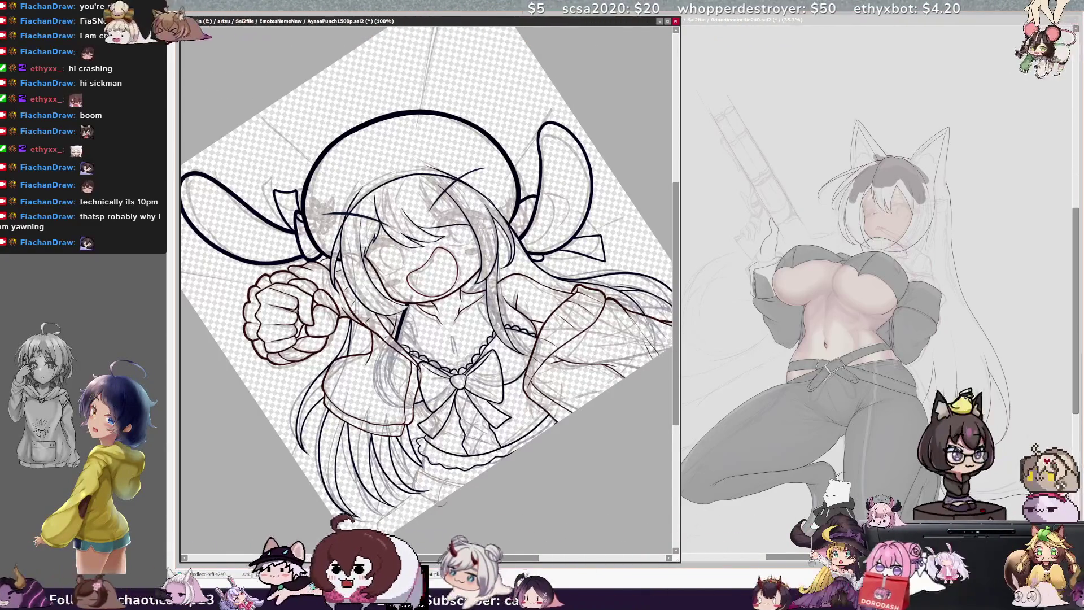
Straighten the view, restore the fist and face lines, remove the stray skirt stroke, and start the lower-left hair
key("Home")
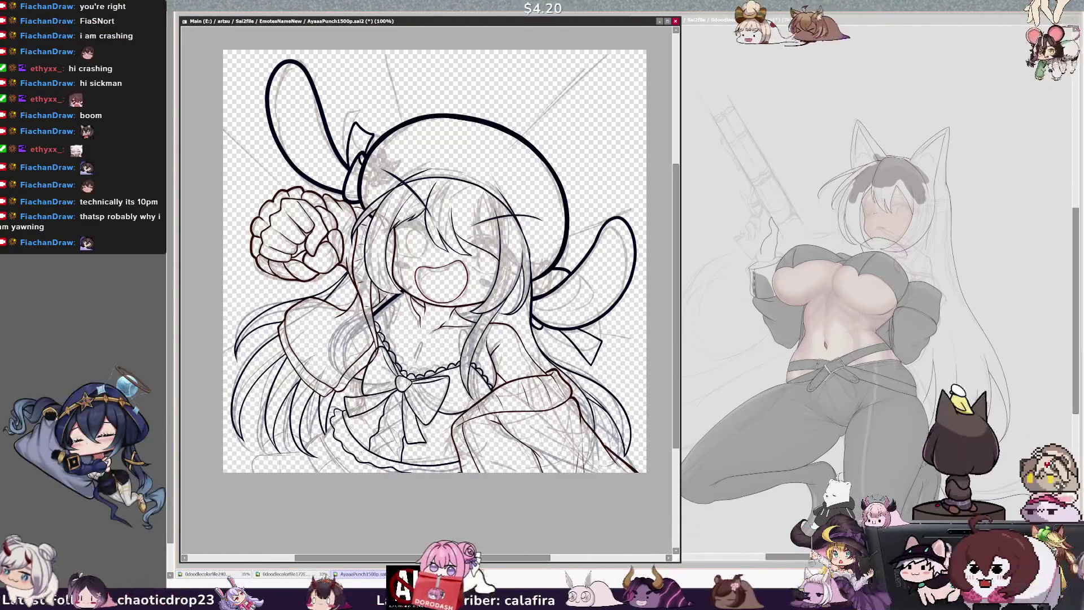
mouse_move(674, 397)
left_mouse_down()
mouse_move(676, 378)
mouse_move(664, 396)
left_mouse_up()
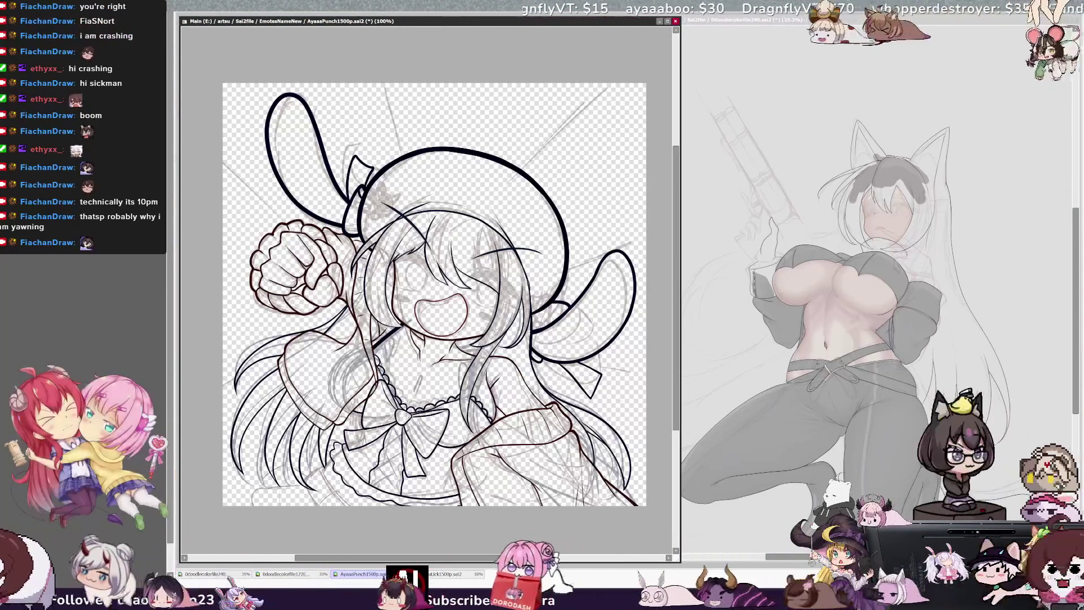
key("ctrl+z")
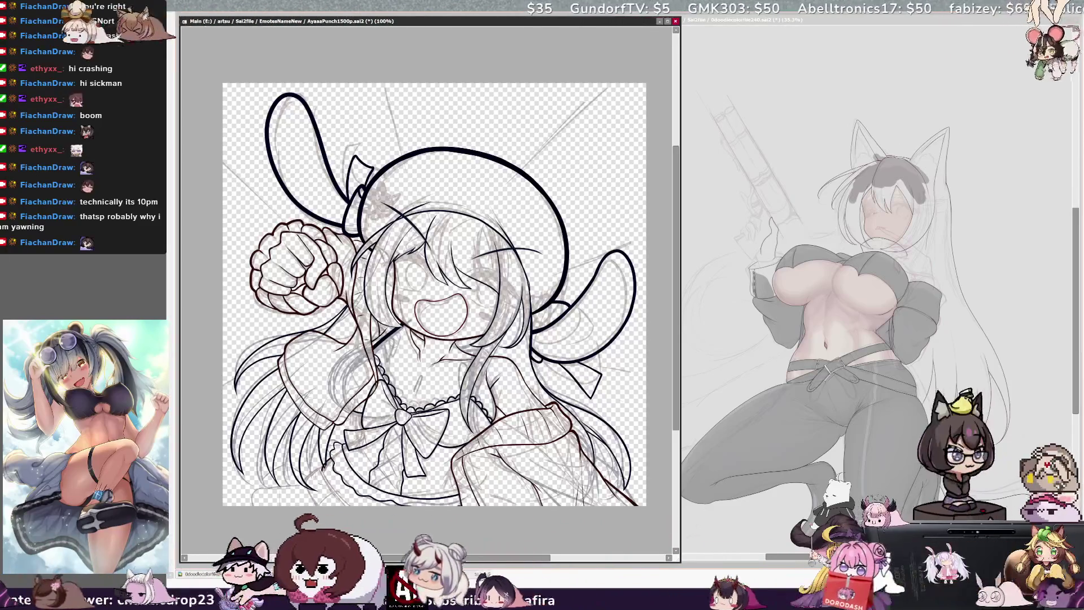
key("ctrl+z")
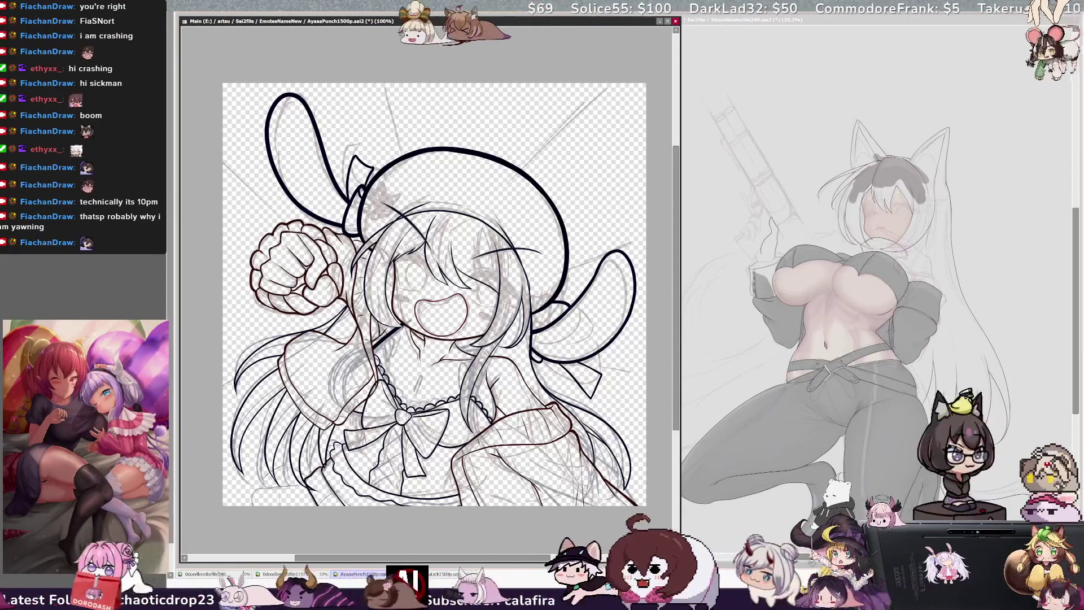
mouse_move(254, 505)
left_mouse_down()
mouse_move(303, 488)
mouse_move(270, 492)
left_mouse_up()
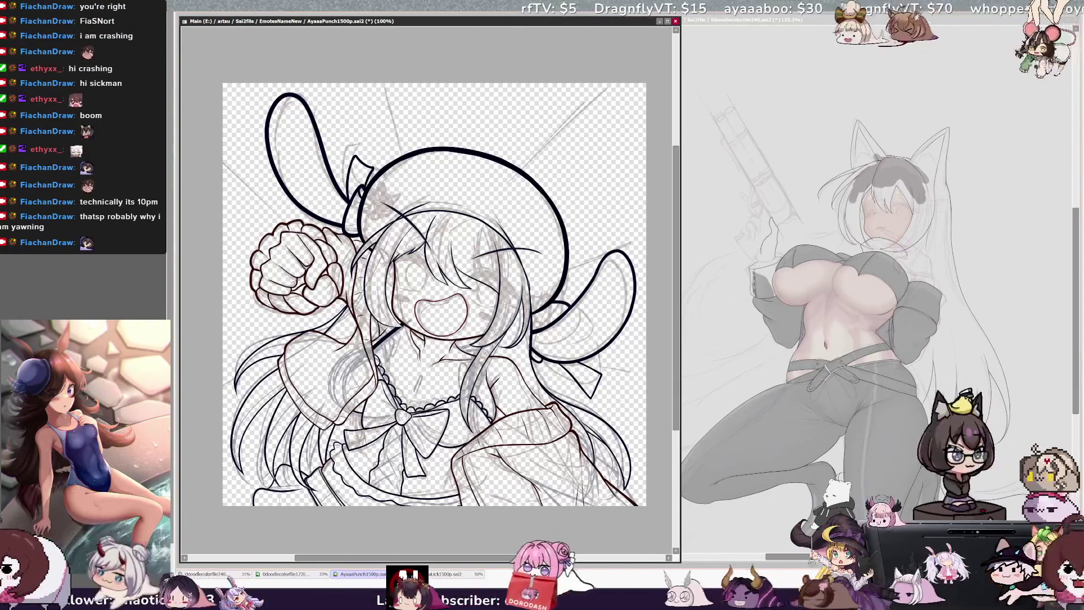
Mirror the canvas view to check the drawing's proportions
key("h")
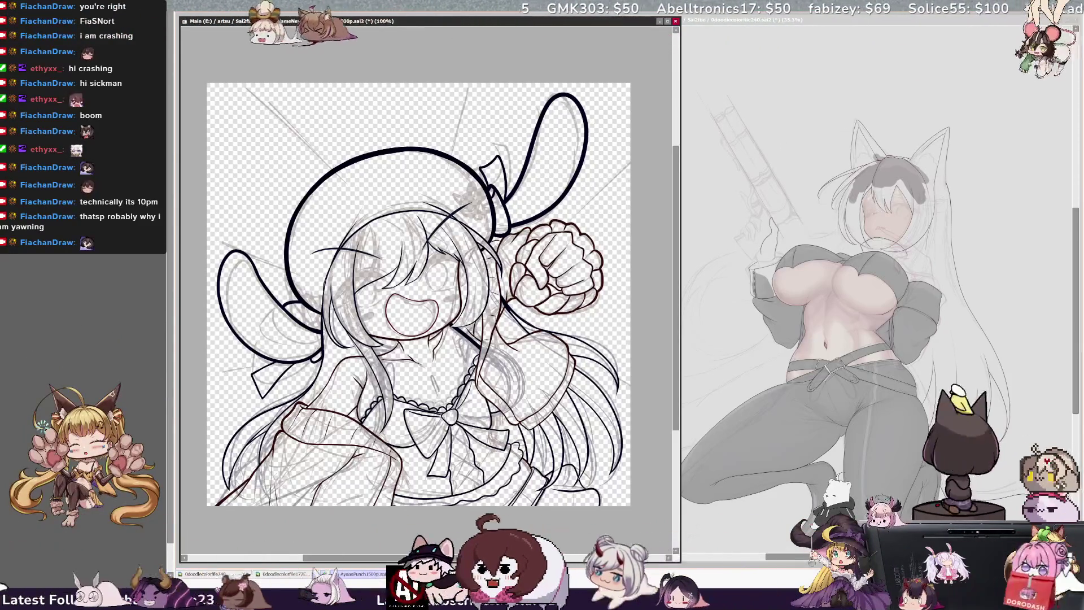
Flip the canvas view back to its normal orientation
key("h")
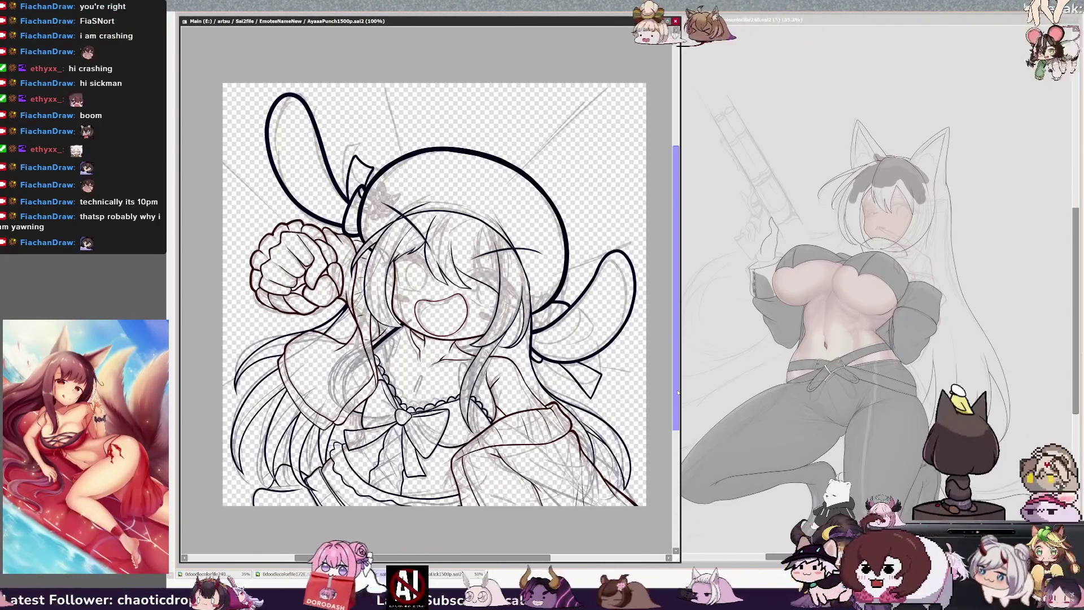
Shift the canvas view slightly with the vertical scrollbar
left_click_drag(676, 351, 674, 345)
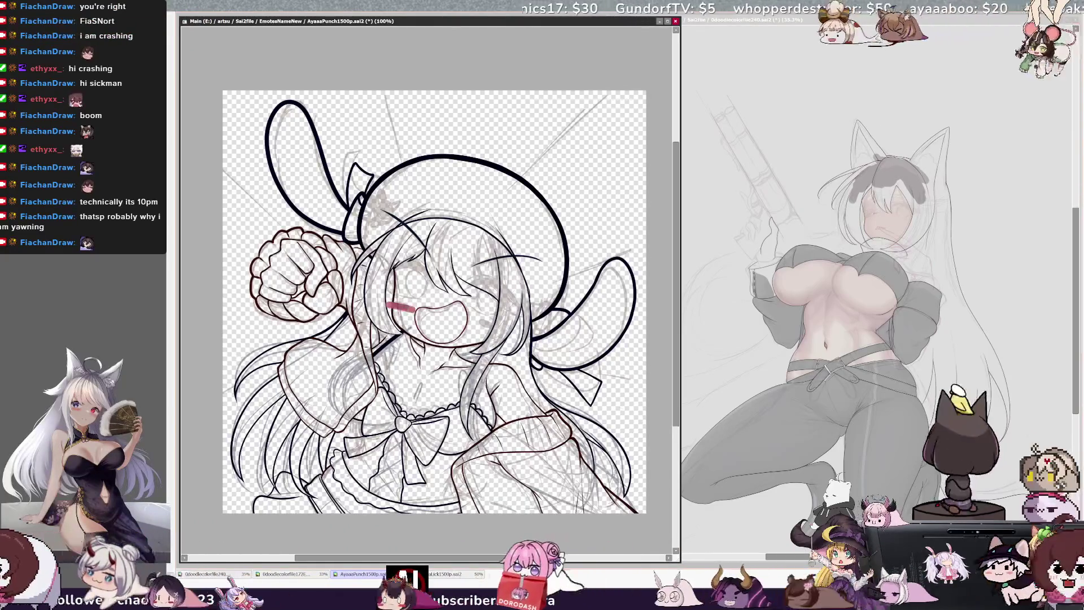
Tilt the view, try a red blush mark on the cheek, undo it, and straighten the view
left_click_drag(372, 52, 418, 169)
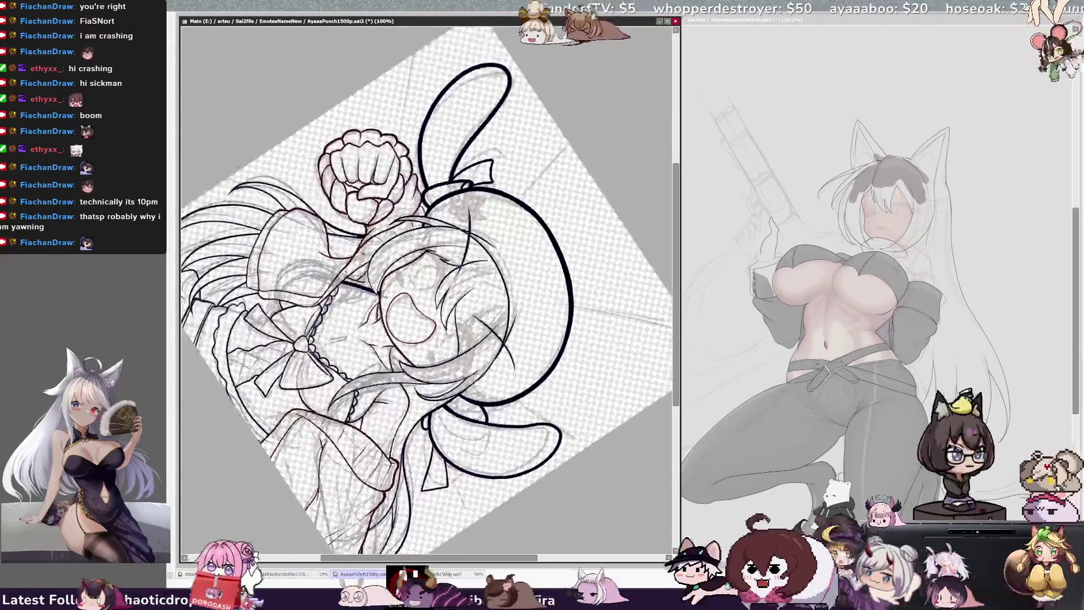
left_click_drag(400, 270, 403, 281)
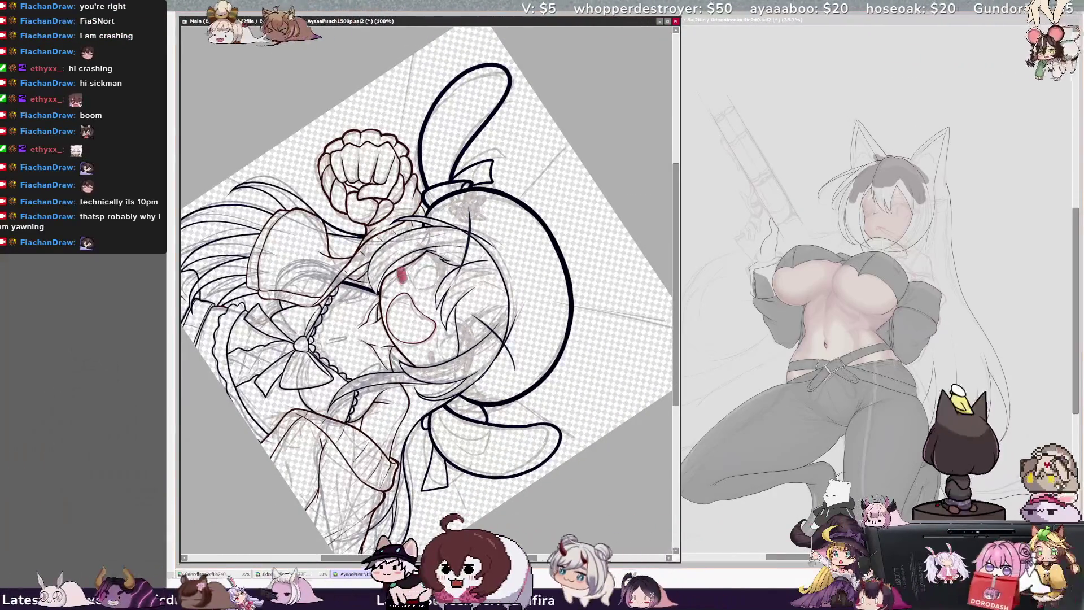
key("ctrl+z")
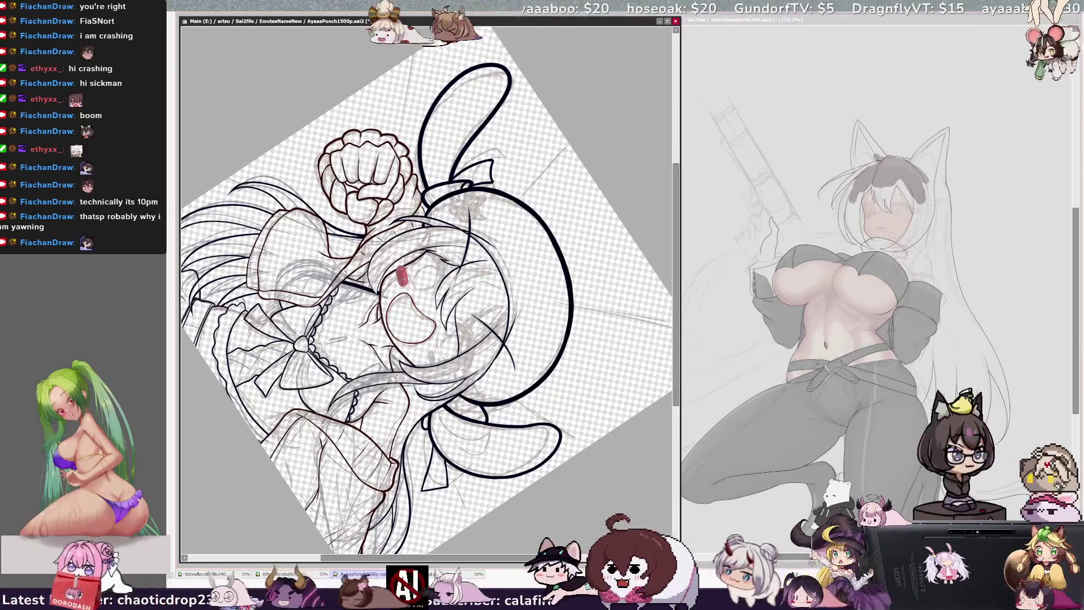
key("Home")
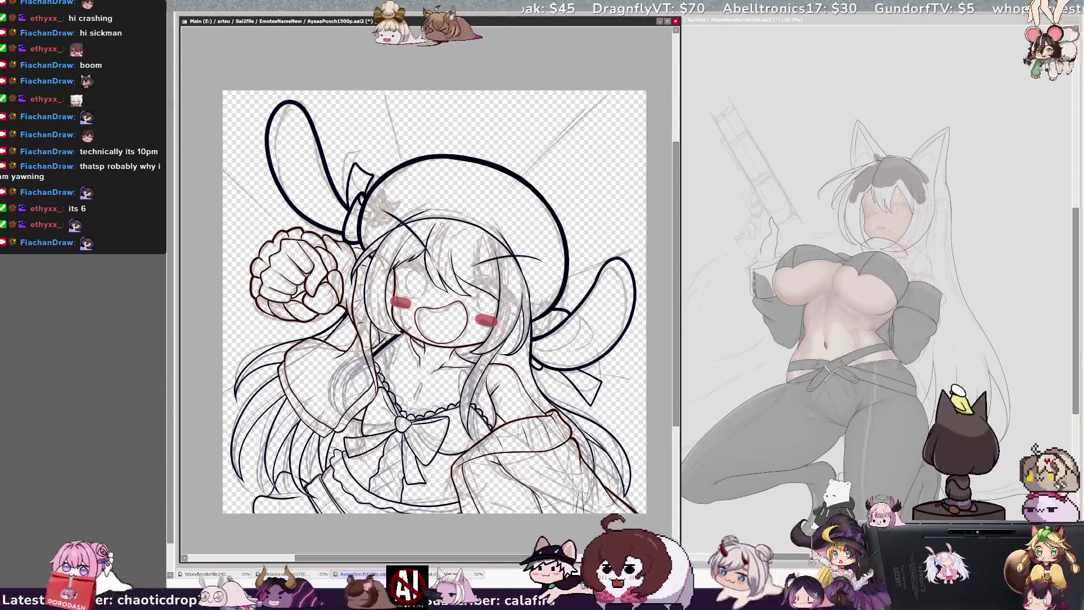
scroll(430, 316, "up", 3)
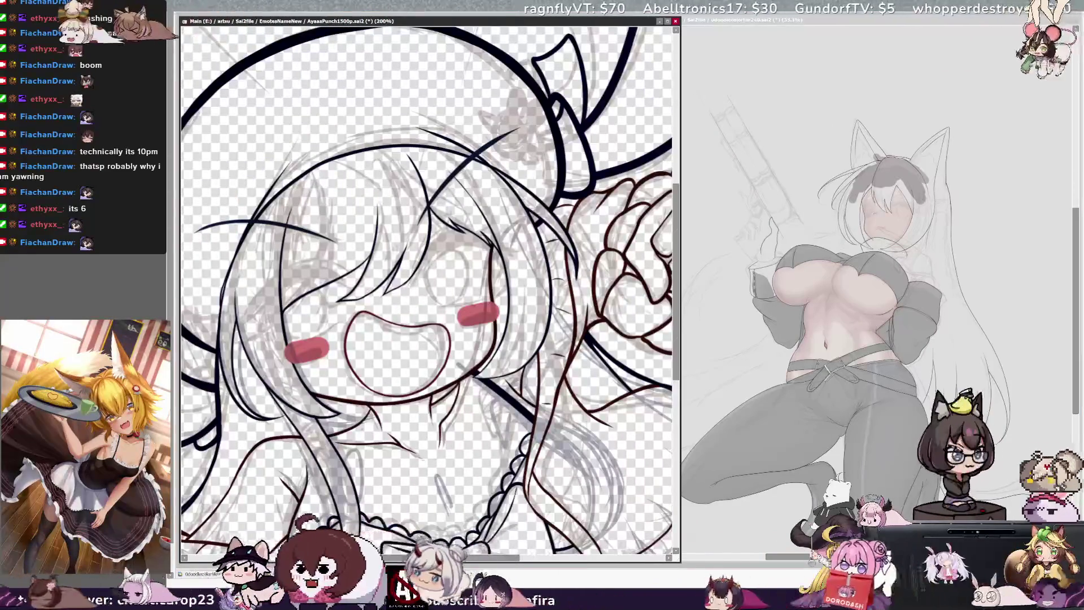
Rotate the view and ink a thick curved lash for the closed eye, then mirror the view
key("Delete")
key("Delete")
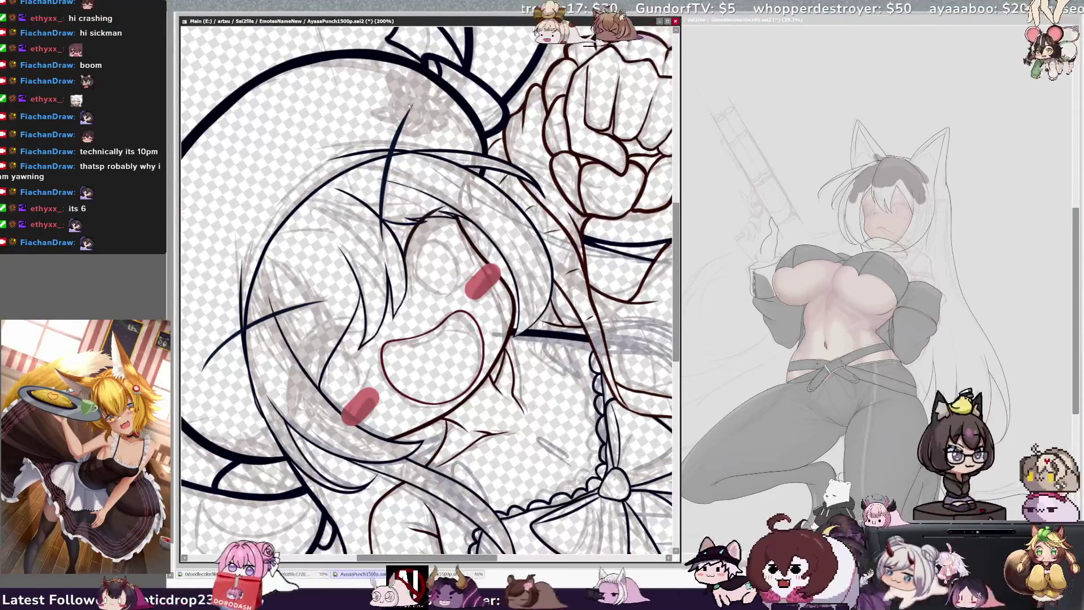
left_click_drag(409, 226, 411, 291)
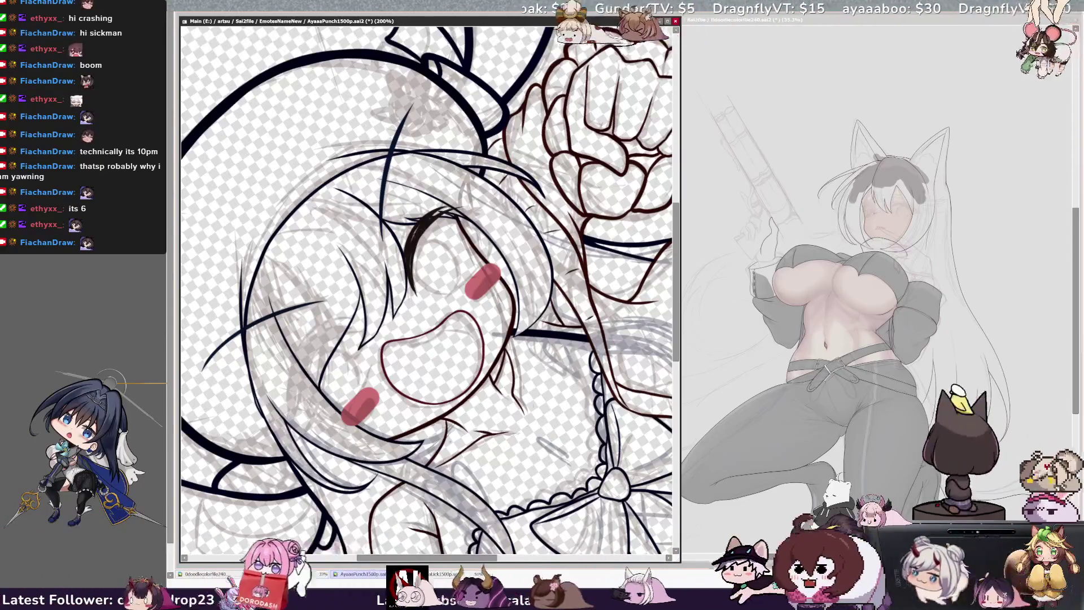
left_click_drag(435, 221, 459, 204)
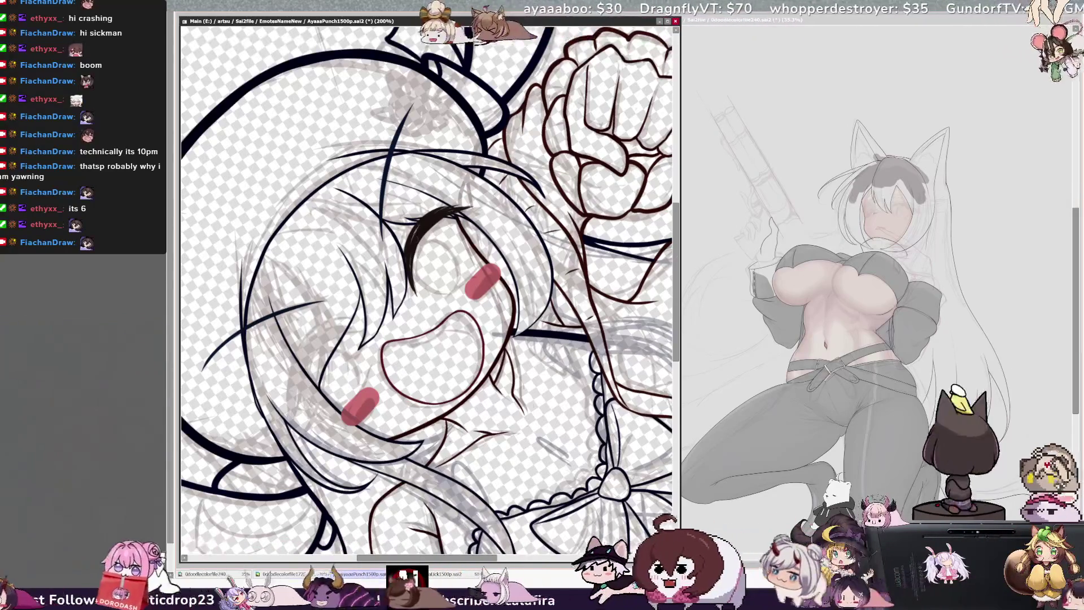
left_click_drag(416, 228, 408, 252)
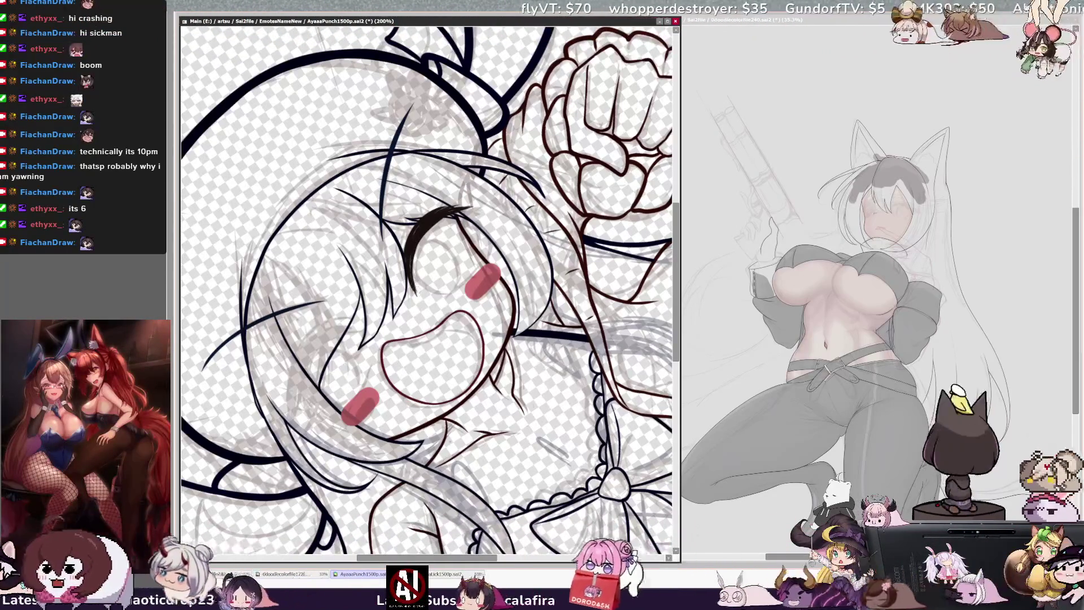
key("h")
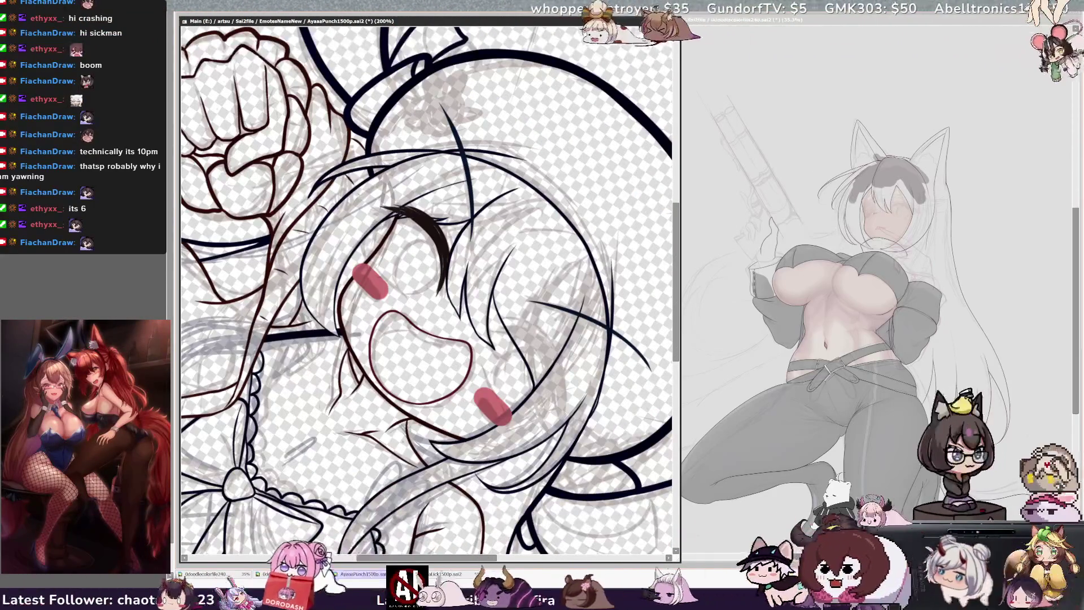
key("Home")
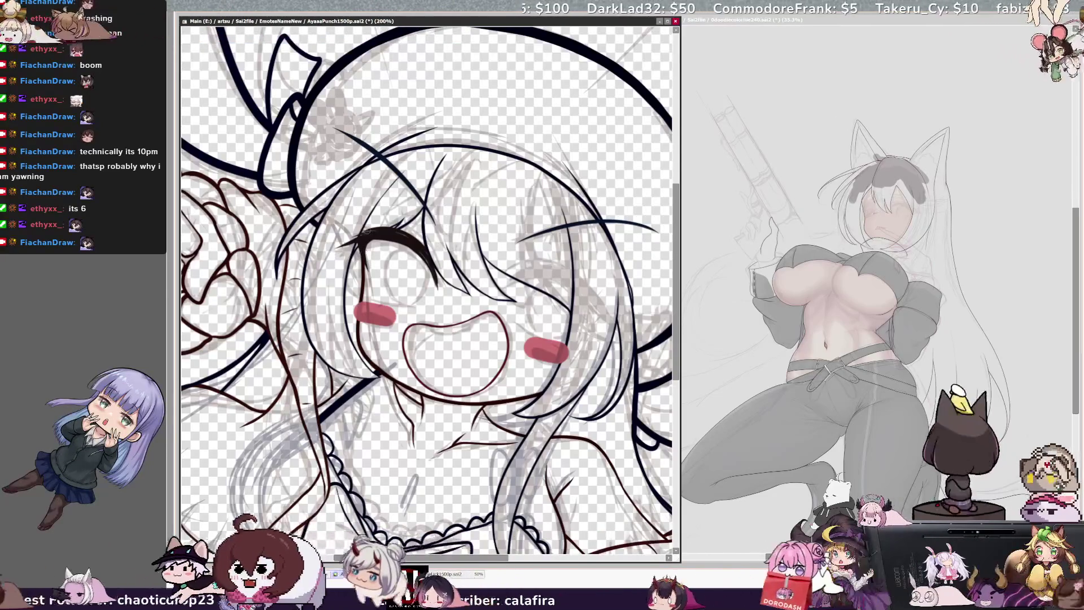
key("h")
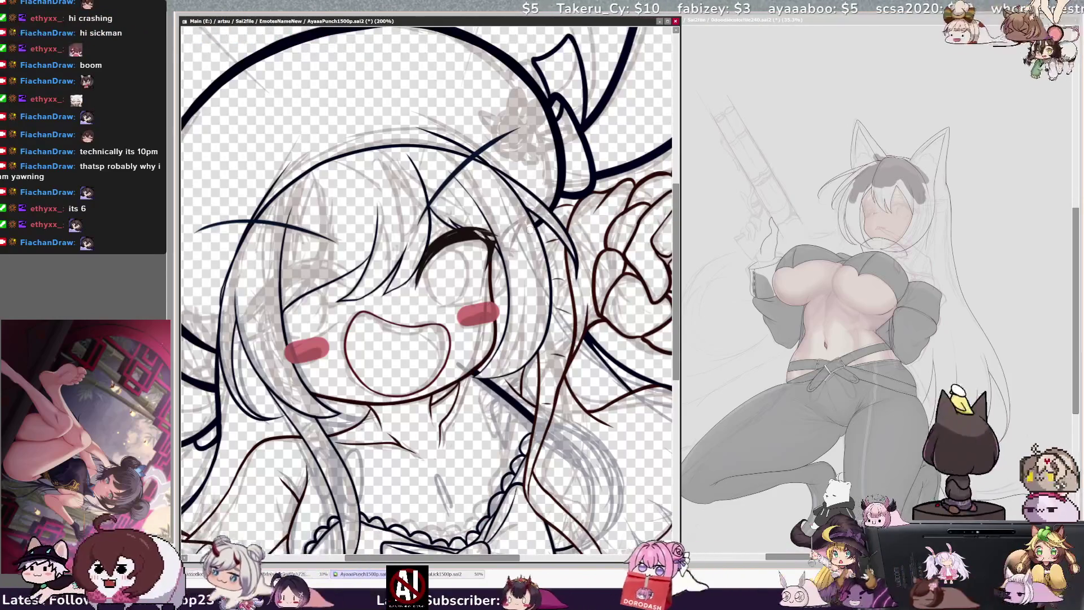
key("h")
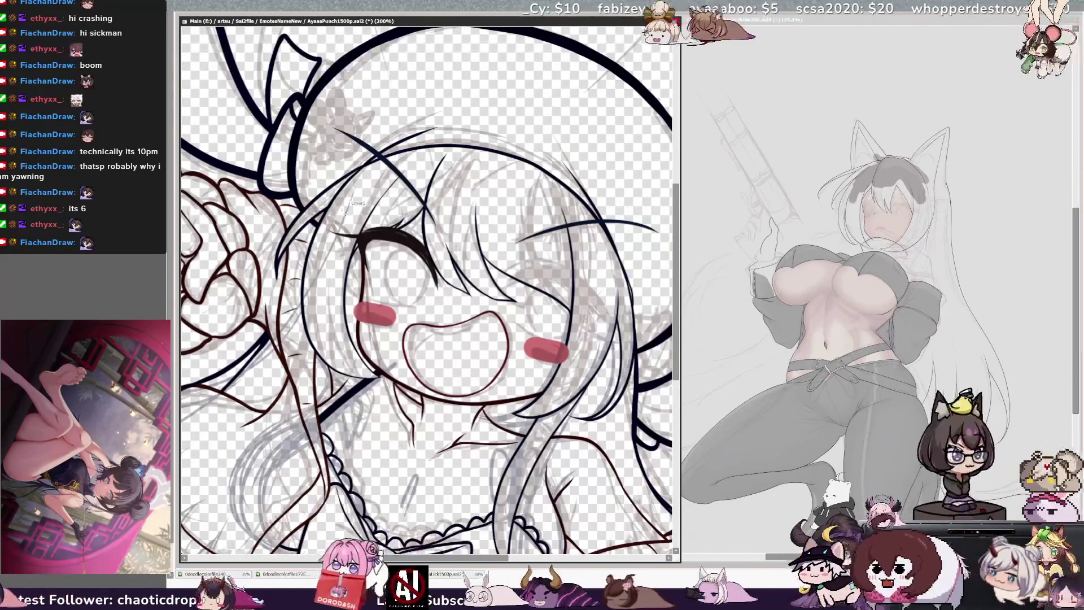
key("End")
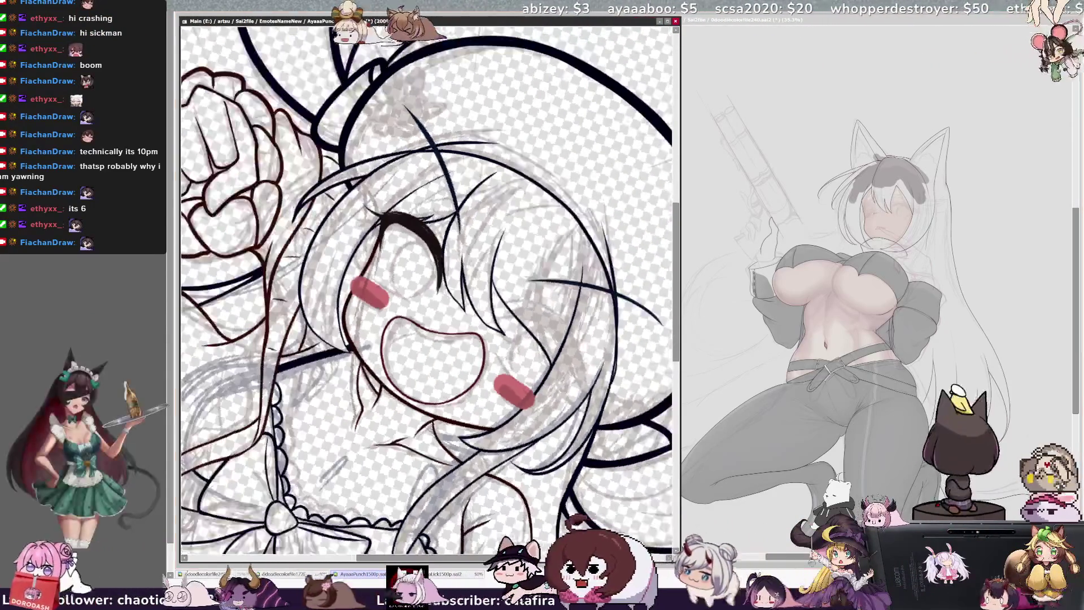
key("End")
key("End")
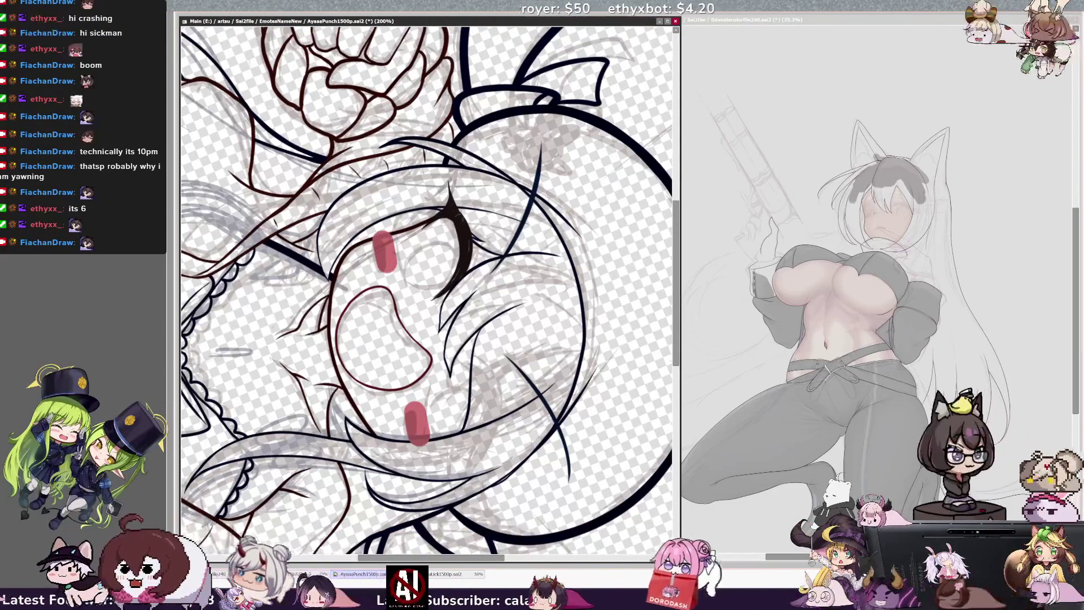
key("Home")
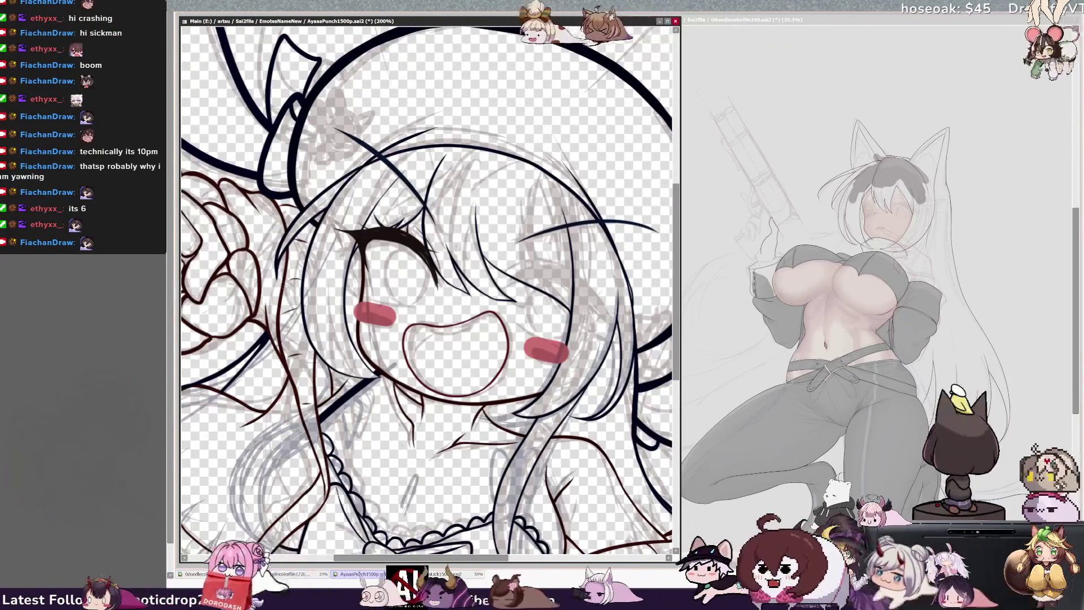
Zoom out to 100% and save the drawing as AyaaaPunch1500p.sai2
scroll(429, 288, "down", 3)
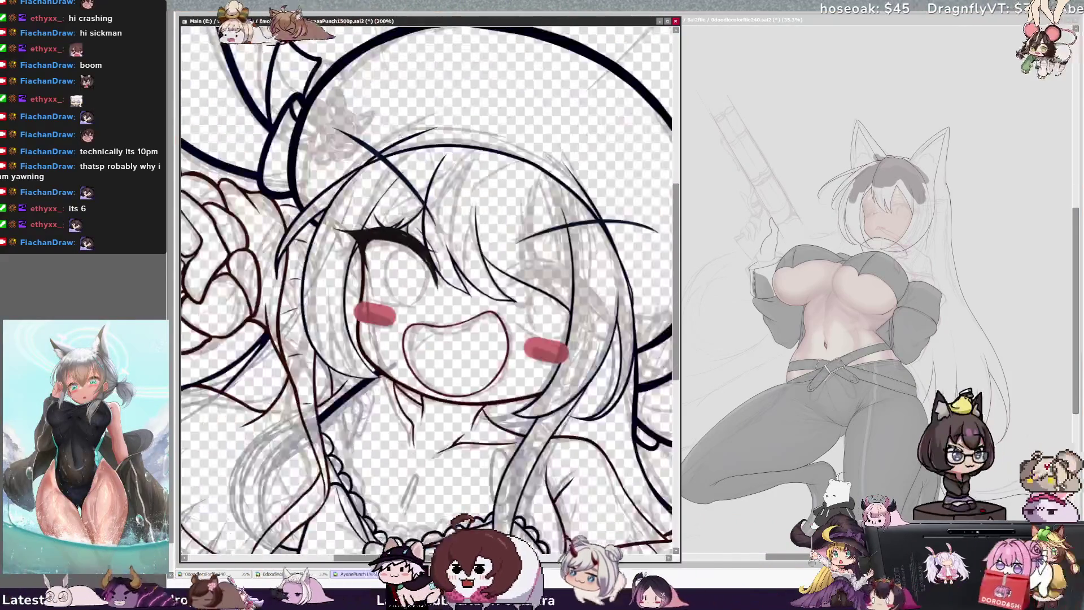
key("ctrl+s")
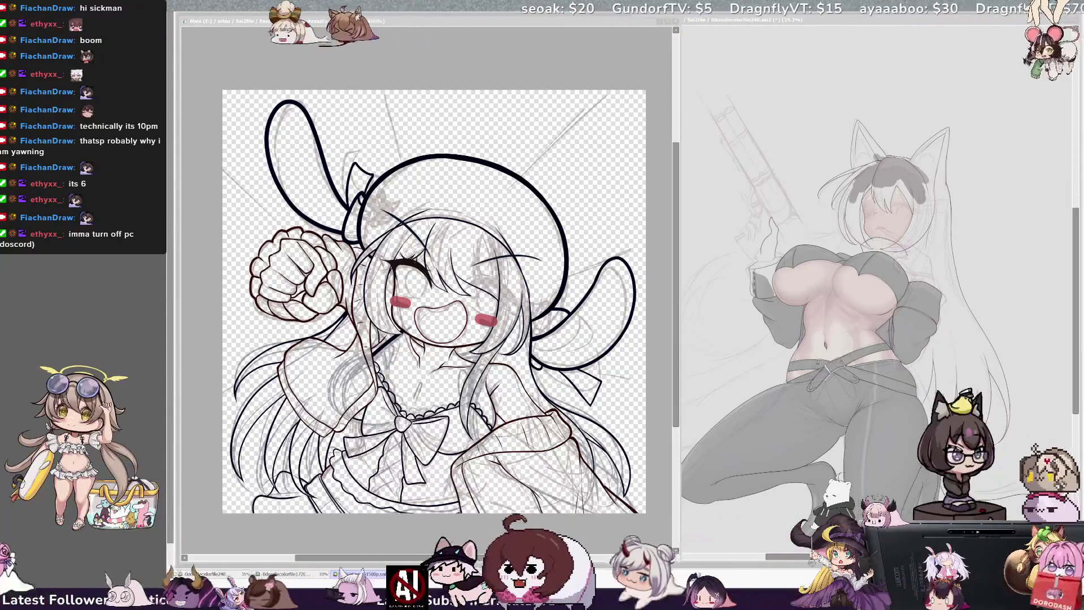
key("alt+Tab")
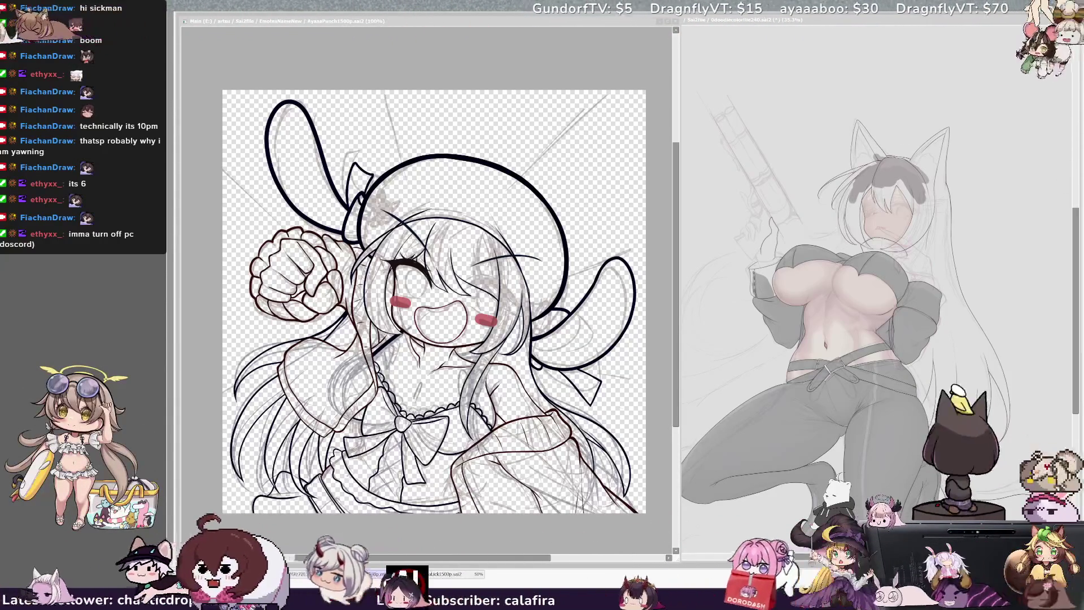